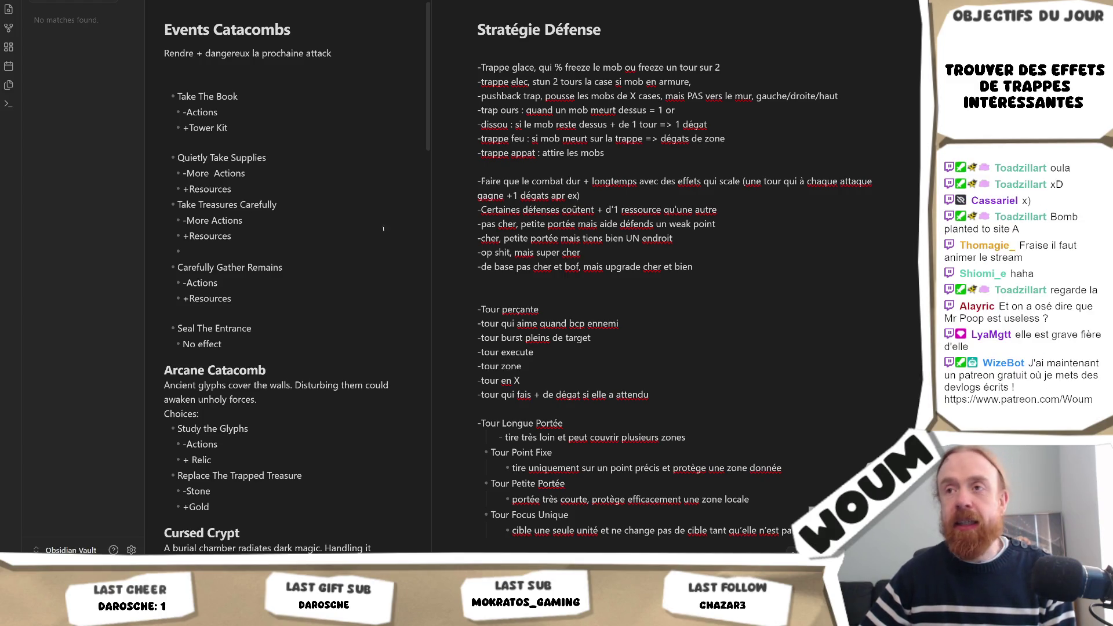
Position the caret at the end of the '-trappe appat : attire les mobs' line for editing.
{"action": "left_click", "coordinate": [621, 155]}
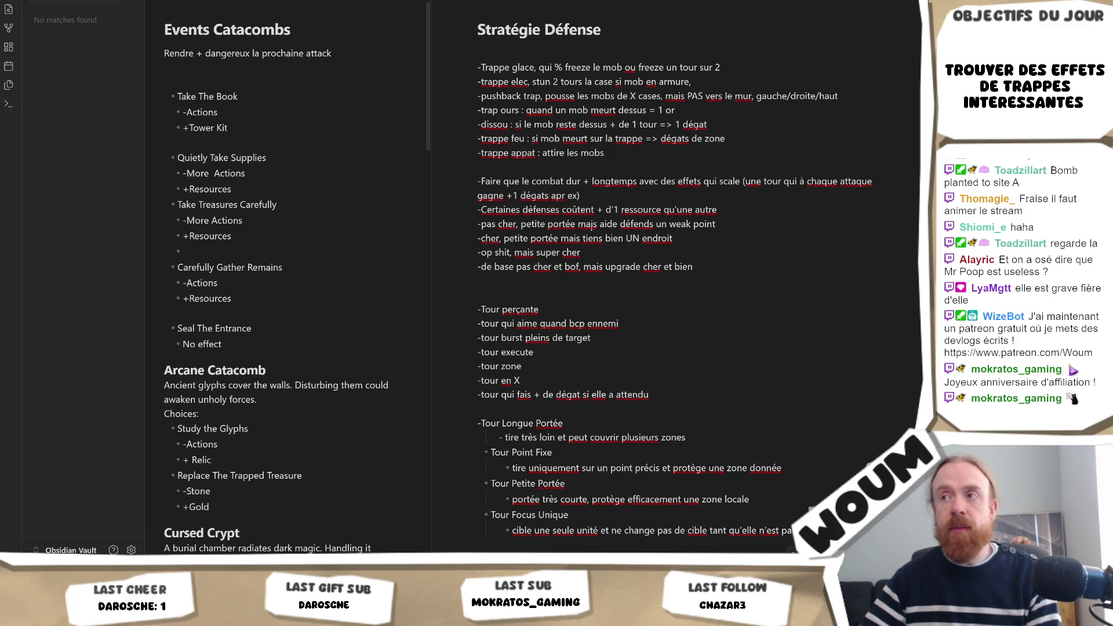
{"action": "left_click", "coordinate": [655, 152]}
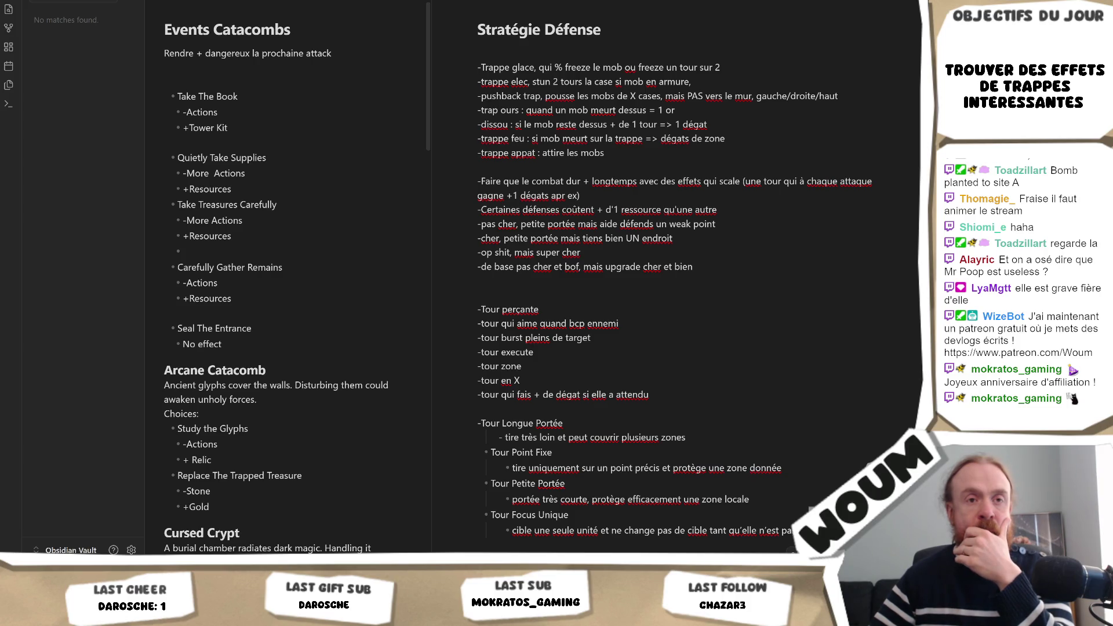
{"action": "left_click", "coordinate": [703, 269]}
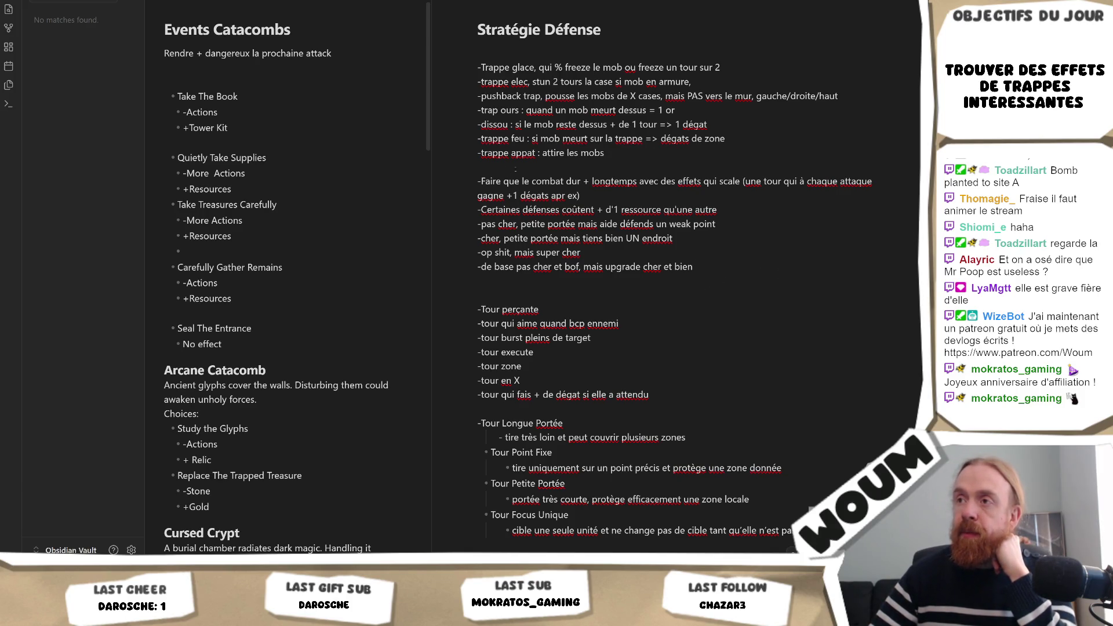
{"action": "left_click", "coordinate": [611, 153]}
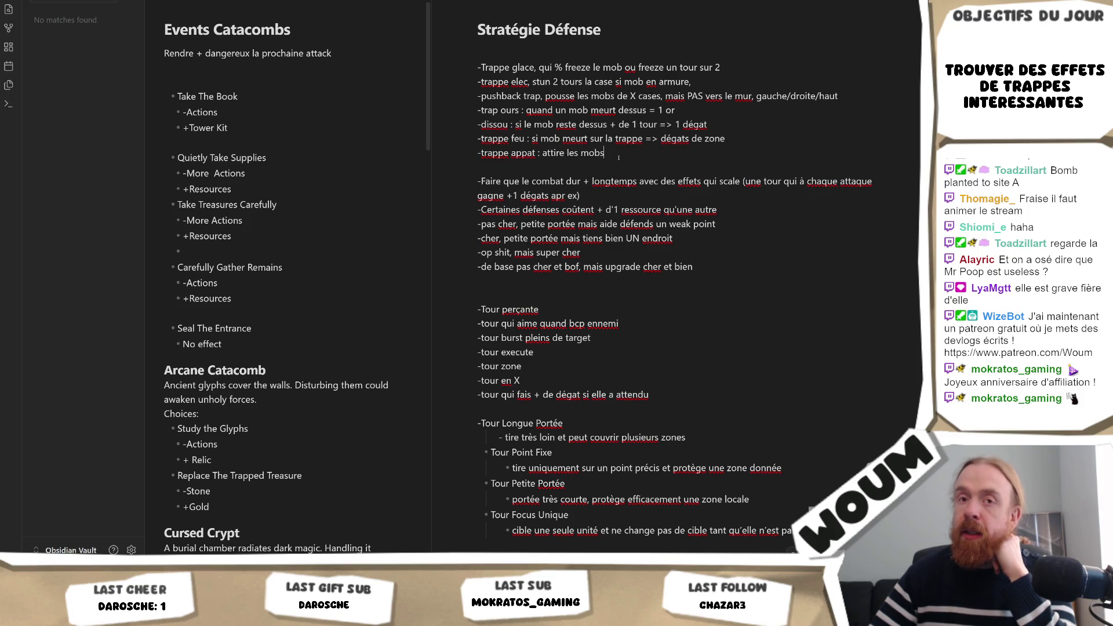
{"action": "type", "text": ", a "}
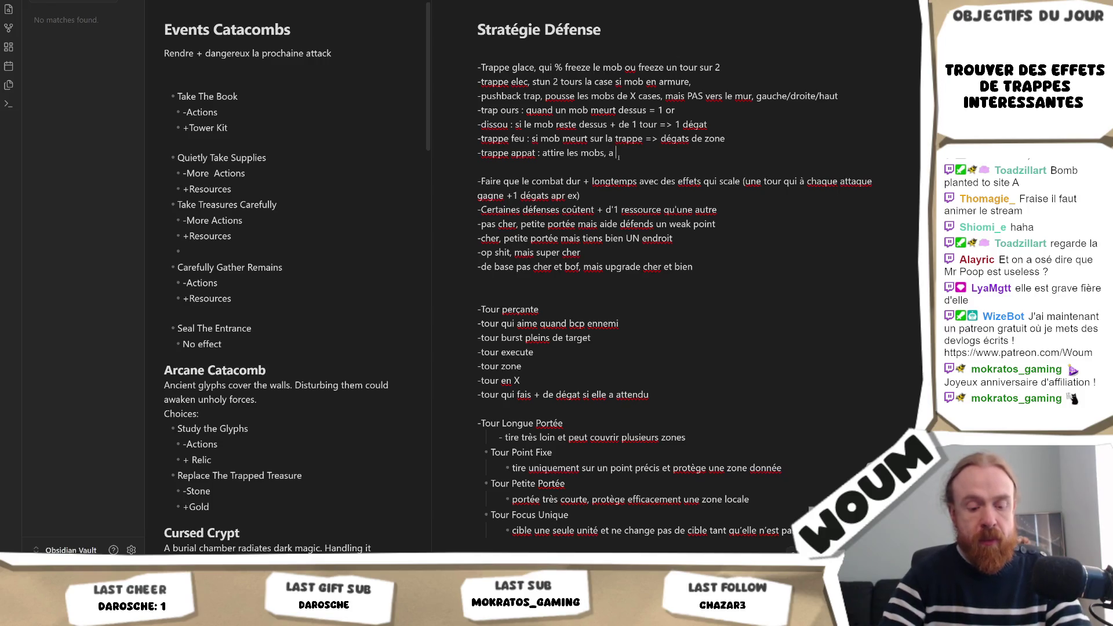
{"action": "type", "text": "de la vie ?"}
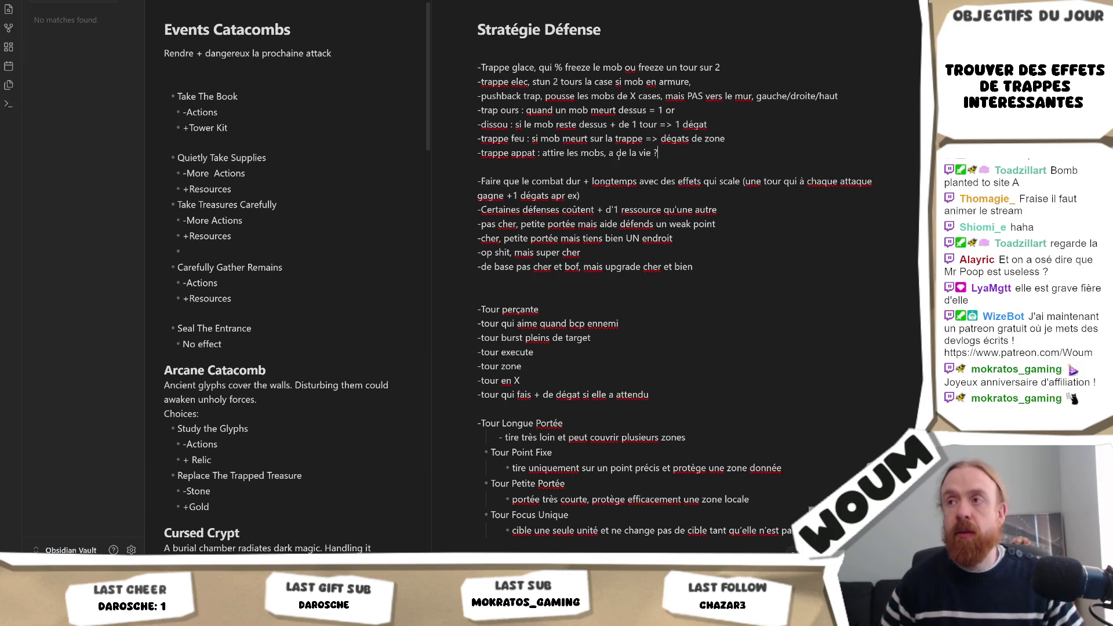
{"action": "type", "text": "spawn un dummy qui meurt au bout de X coups"}
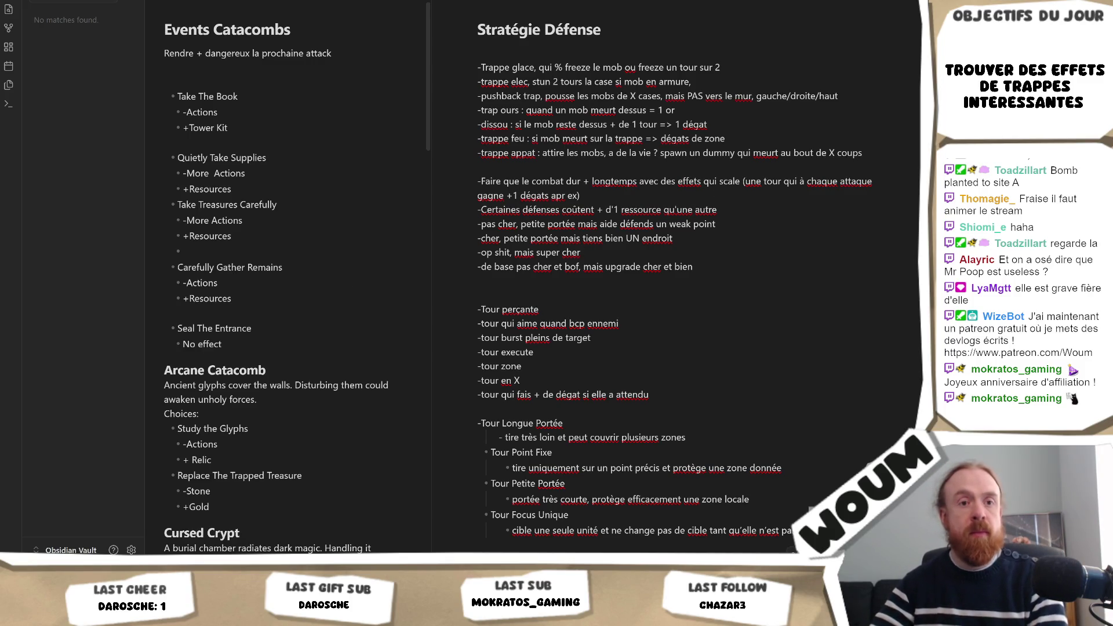
{"action": "left_click", "coordinate": [670, 166]}
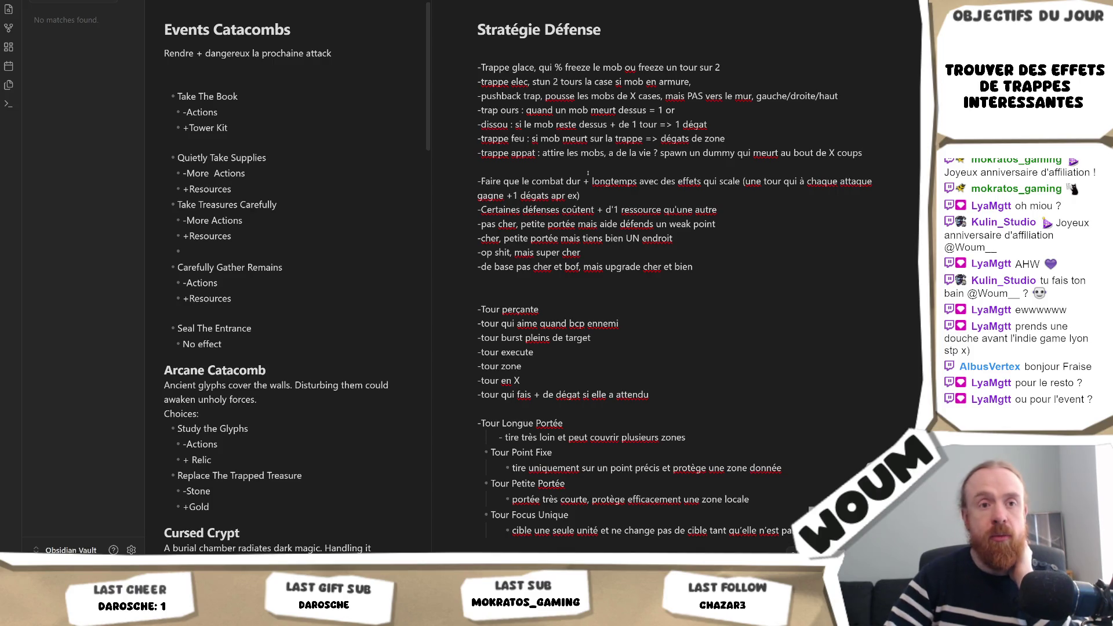
Insert a blank line after the trappe appat entry and place the caret on it.
{"action": "key", "text": "Return"}
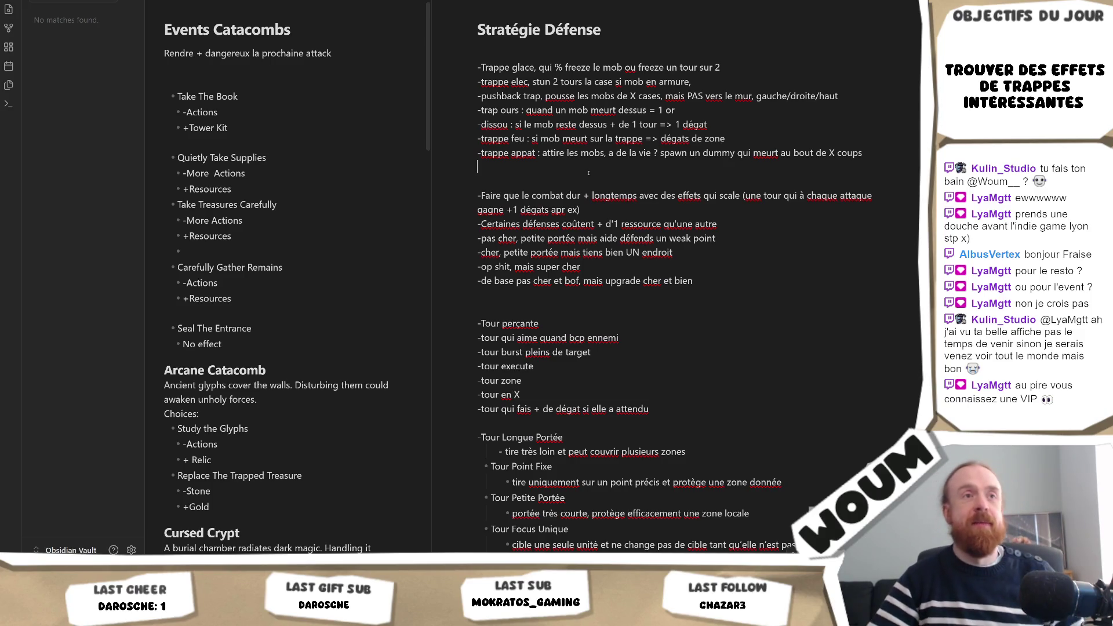
{"action": "left_click", "coordinate": [589, 173]}
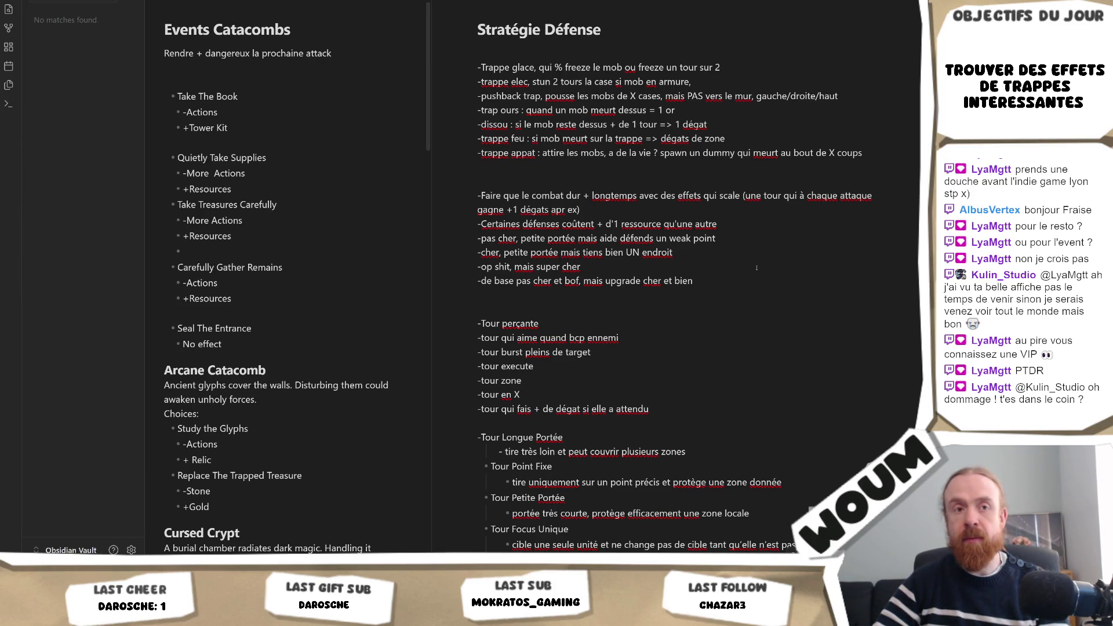
{"action": "left_click", "coordinate": [610, 160]}
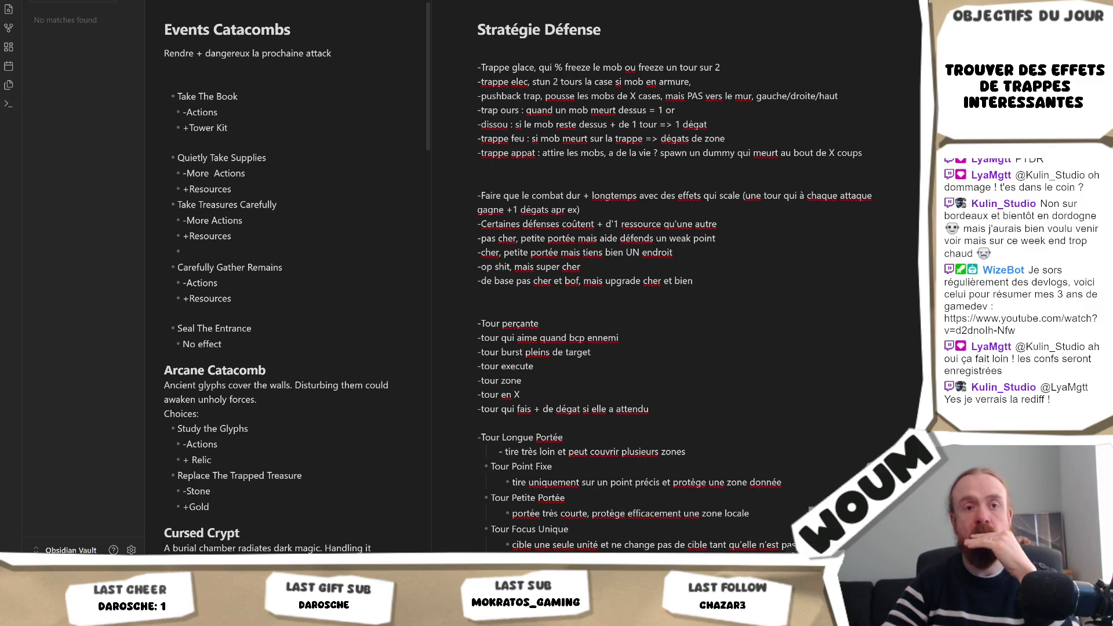
{"action": "left_click", "coordinate": [688, 171]}
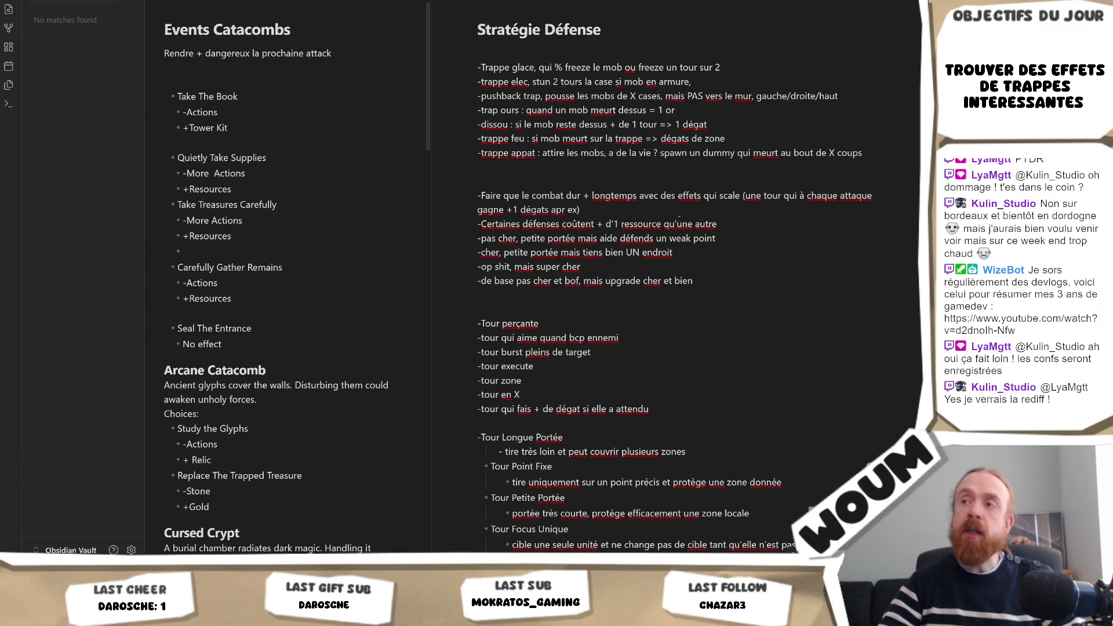
{"action": "mouse_move", "coordinate": [669, 139]}
{"action": "left_mouse_down"}
{"action": "mouse_move", "coordinate": [726, 139]}
{"action": "mouse_move", "coordinate": [531, 138]}
{"action": "left_mouse_up"}
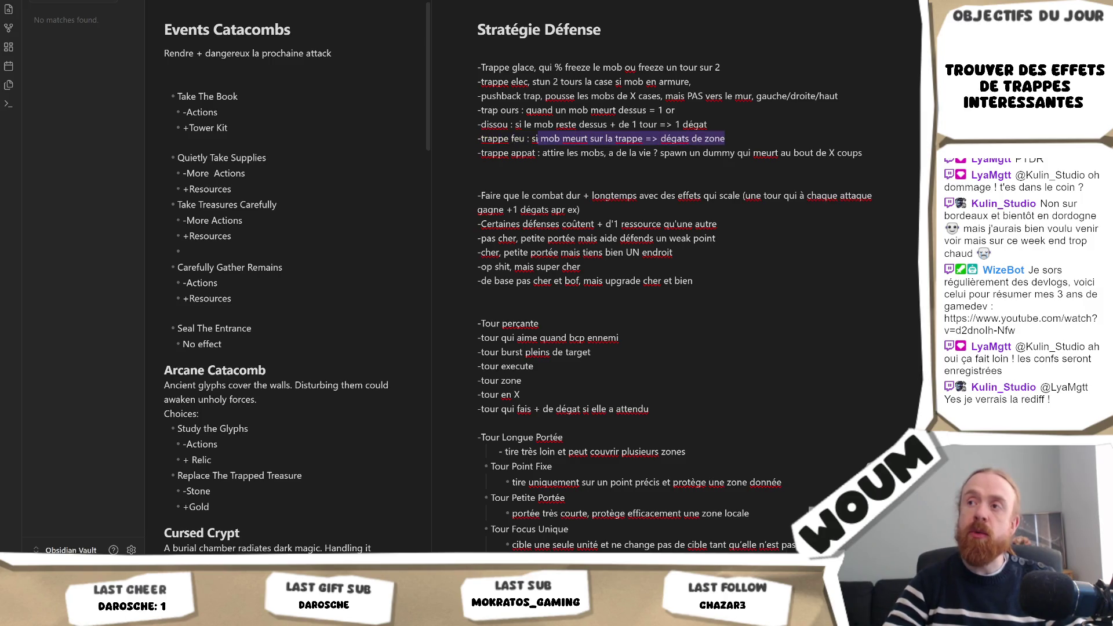
{"action": "type", "text": "to"}
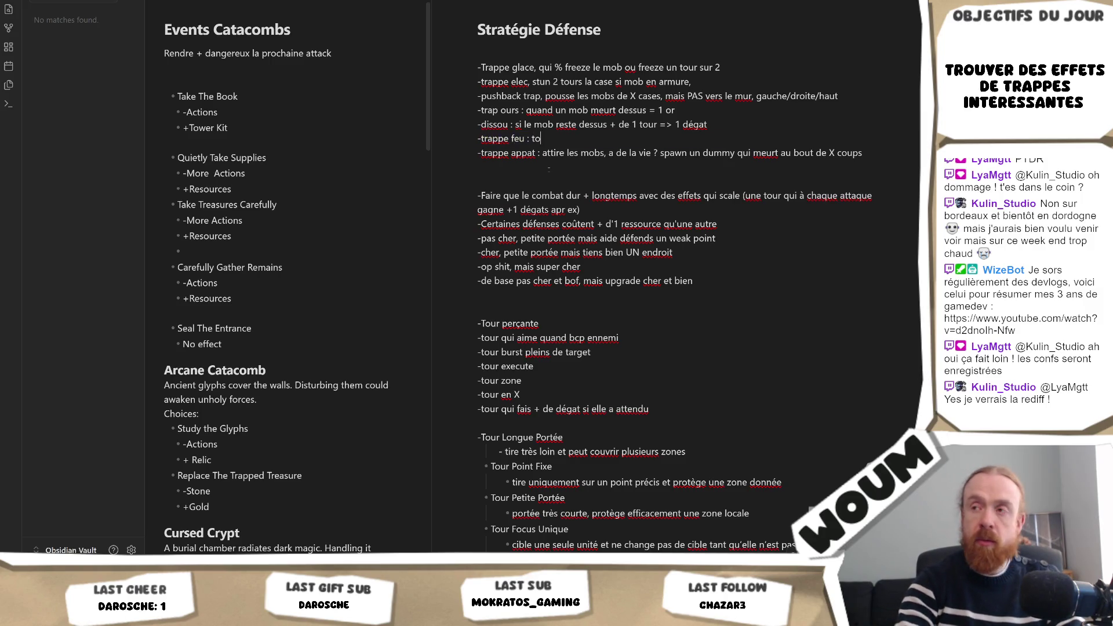
{"action": "type", "text": "ut les X tours"}
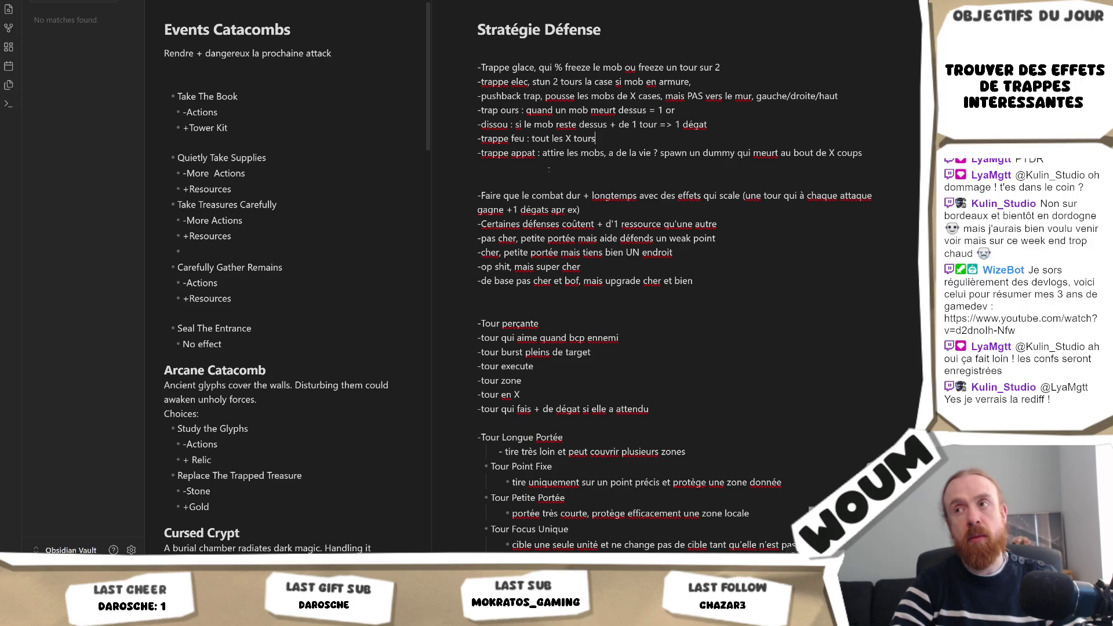
{"action": "type", "text": ", effet de zone dégaty"}
{"action": "key", "text": "BackSpace"}
{"action": "type", "text": ", tirer"}
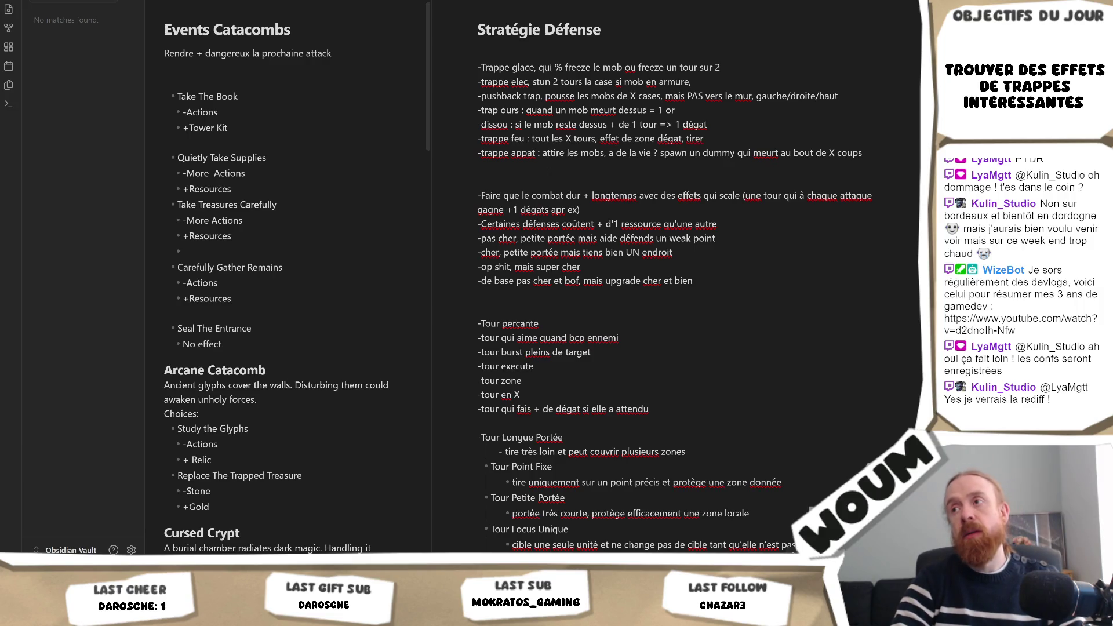
{"action": "type", "text": " du feu sur la trappe = recharge + vite ?"}
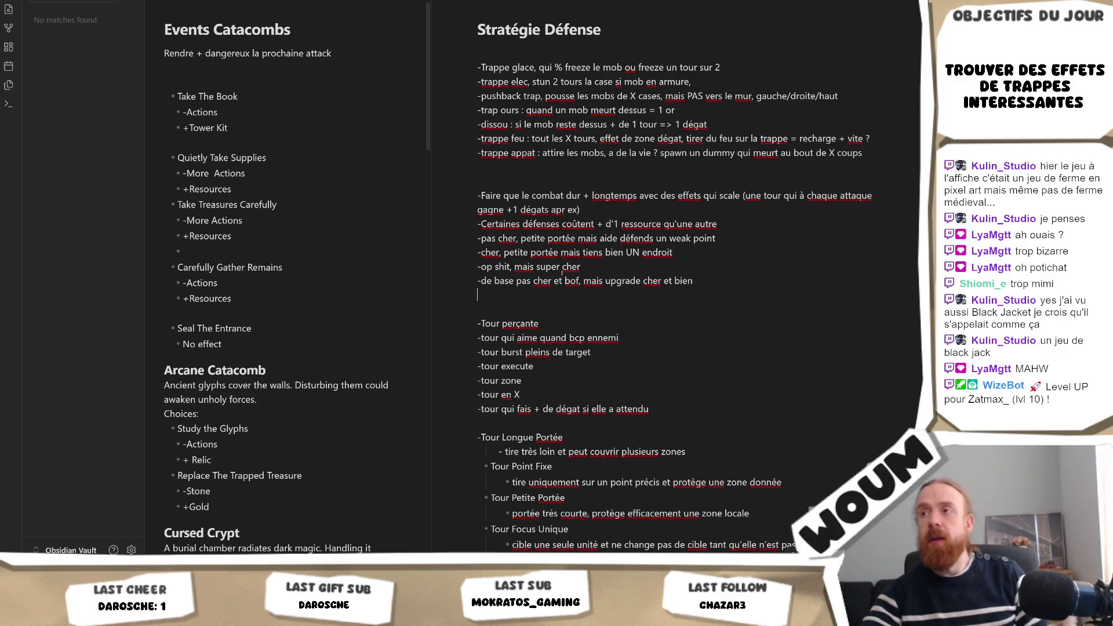
{"action": "left_click_drag", "start_coordinate": [873, 138], "coordinate": [687, 139]}
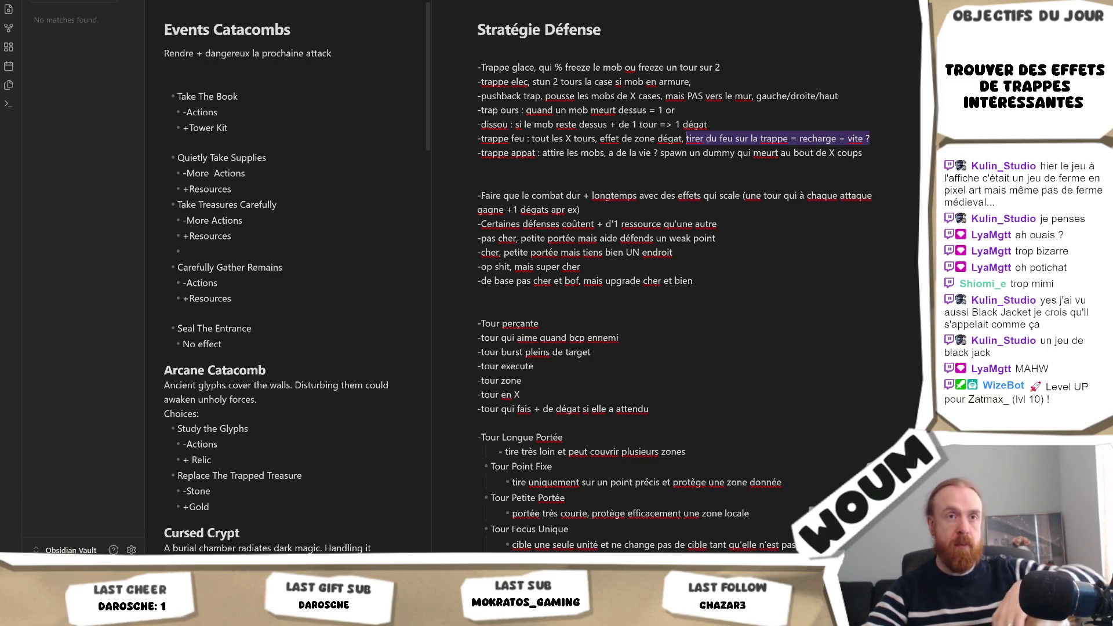
{"action": "right_click", "coordinate": [633, 124]}
{"action": "left_click", "coordinate": [667, 111]}
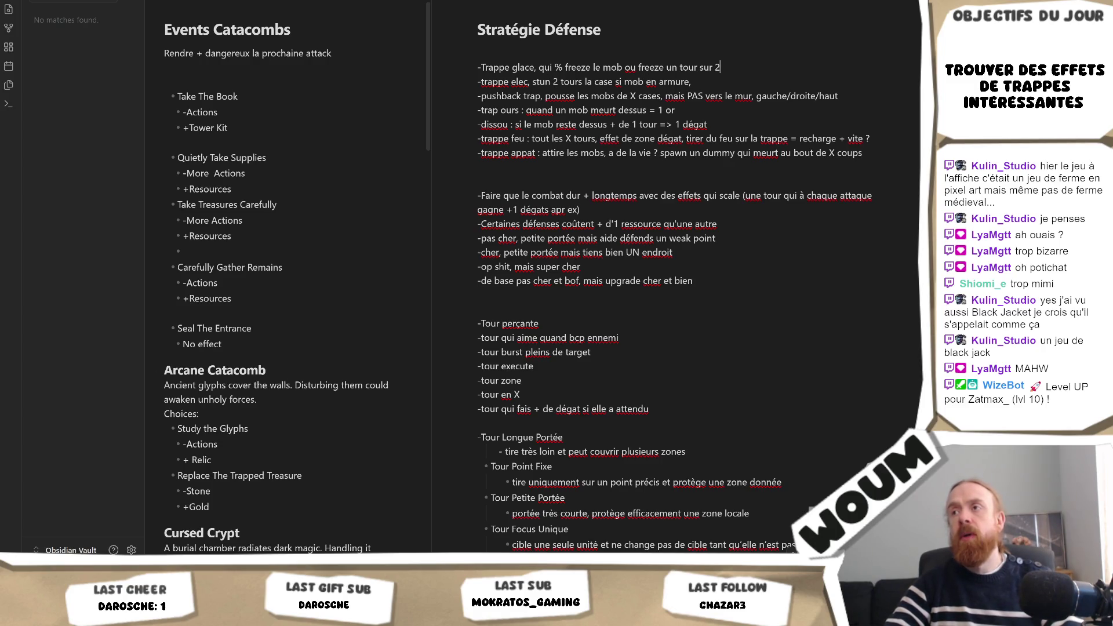
Replace 'en armure' with 'conducteur' on the trappe elec line, keeping the trailing comma.
{"action": "key", "text": "ctrl+shift+Right"}
{"action": "key", "text": "ctrl+shift+Right"}
{"action": "key", "text": "shift+Left"}
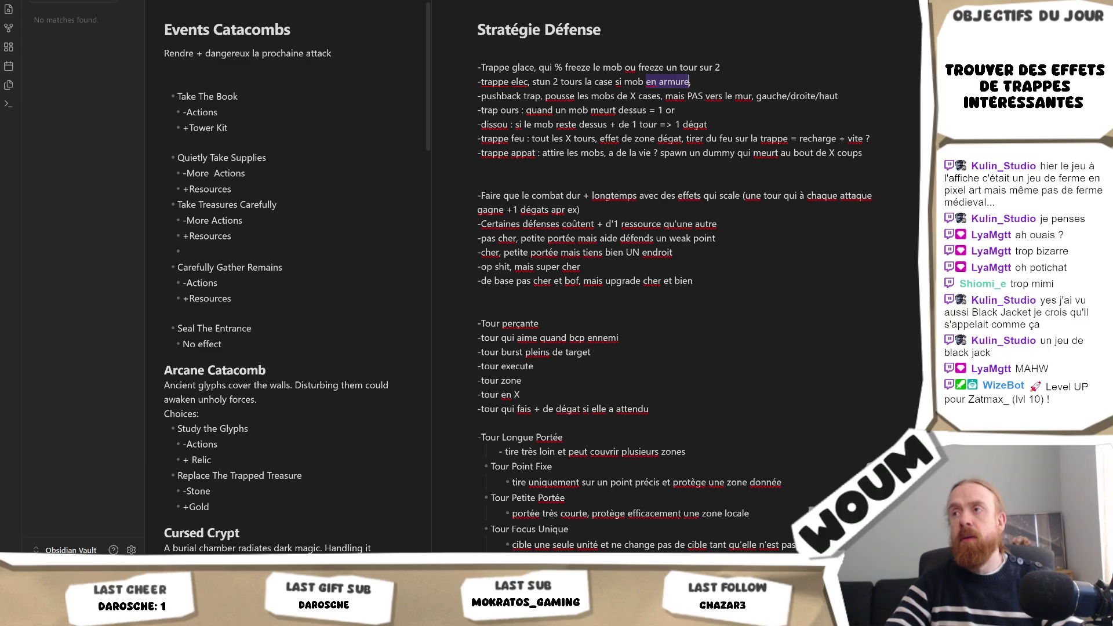
{"action": "type", "text": "conducteur"}
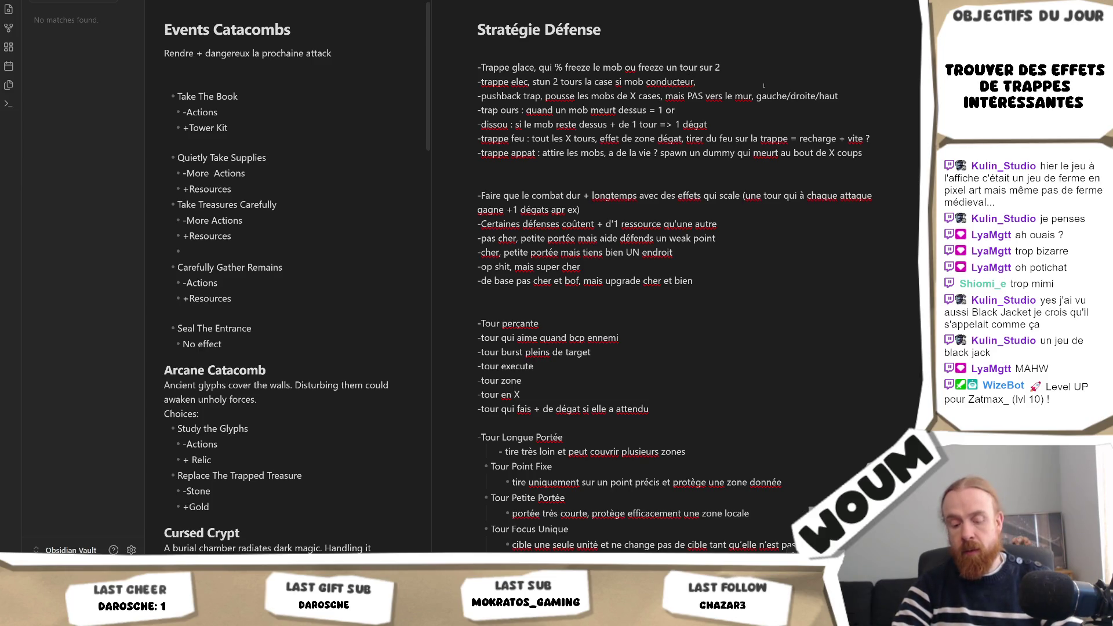
{"action": "type", "text": ","}
{"action": "key", "text": "Right"}
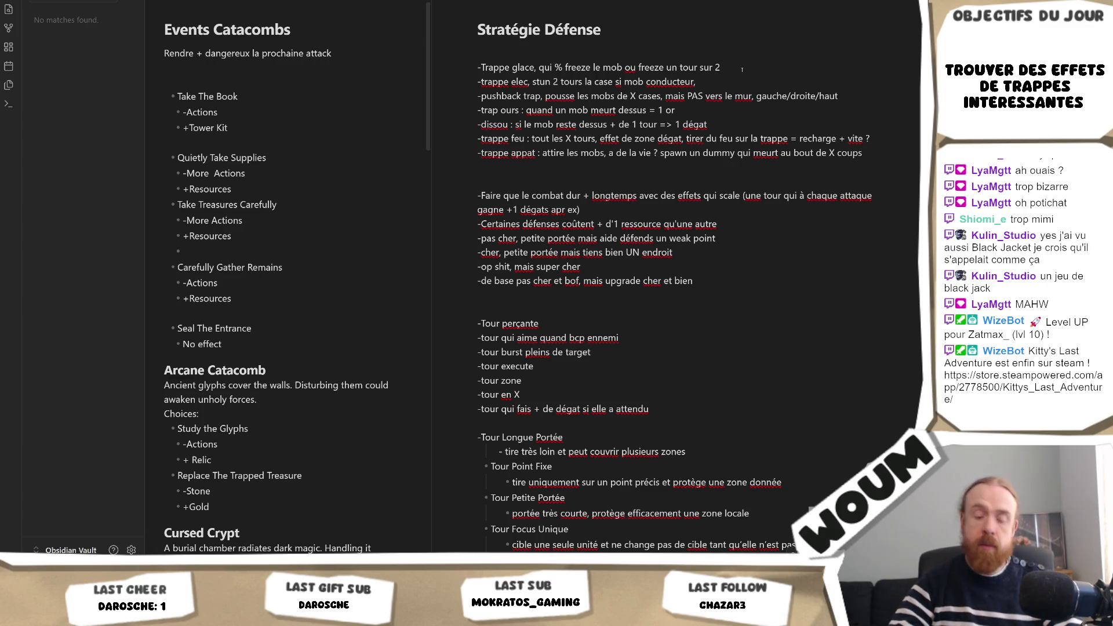
{"action": "type", "text": " freeze = conducteur"}
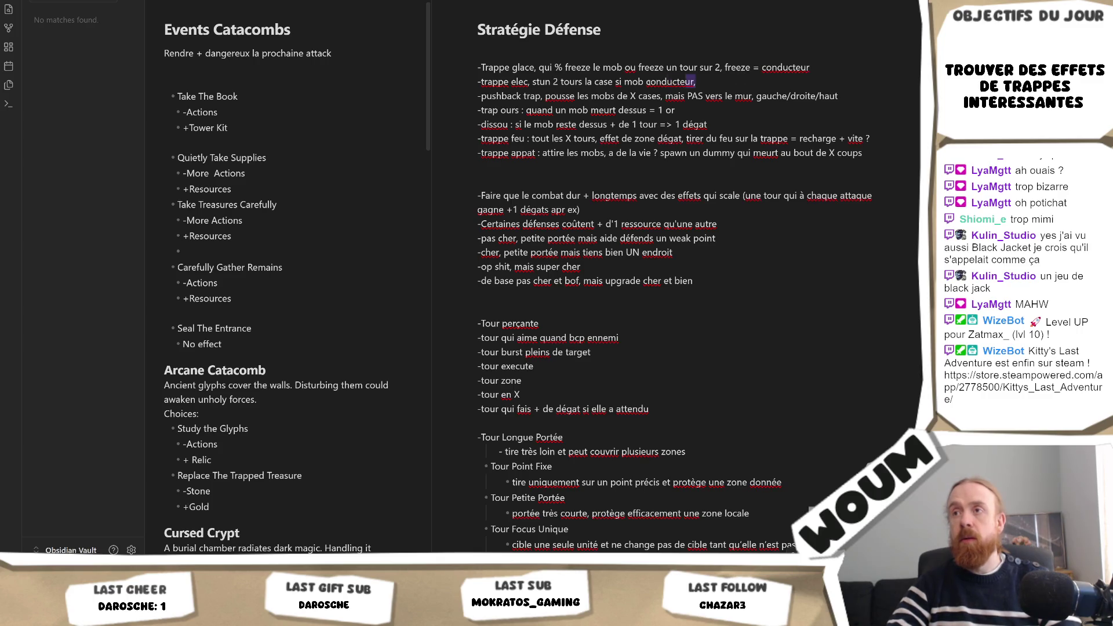
Select the ice and electric trap lines to review them, then clear the selection.
{"action": "left_click_drag", "start_coordinate": [723, 82], "coordinate": [477, 67]}
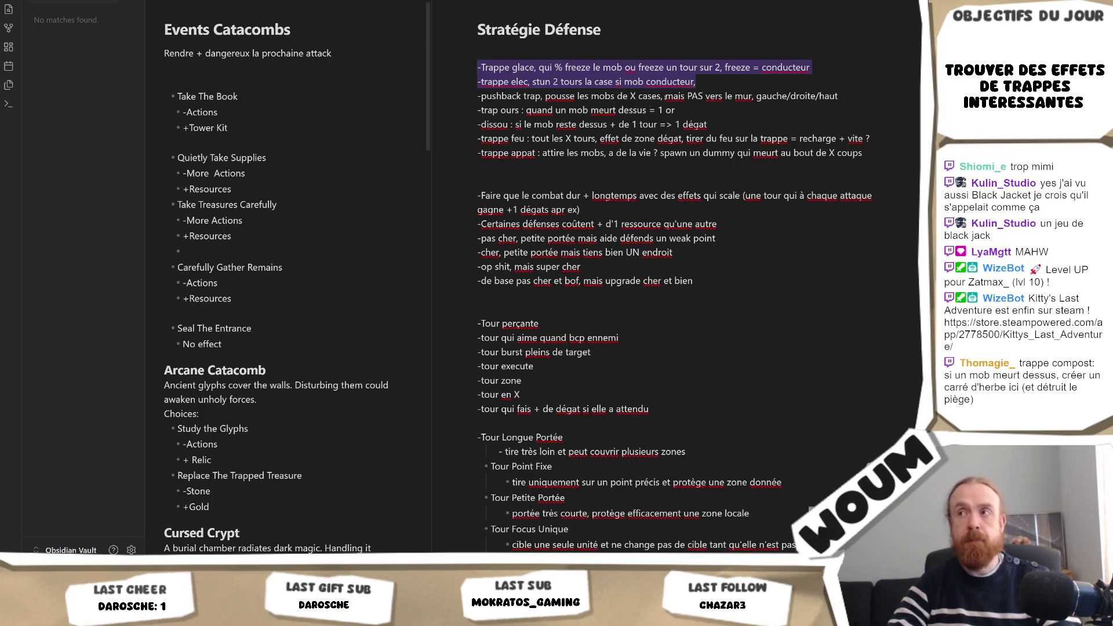
{"action": "left_click", "coordinate": [706, 83]}
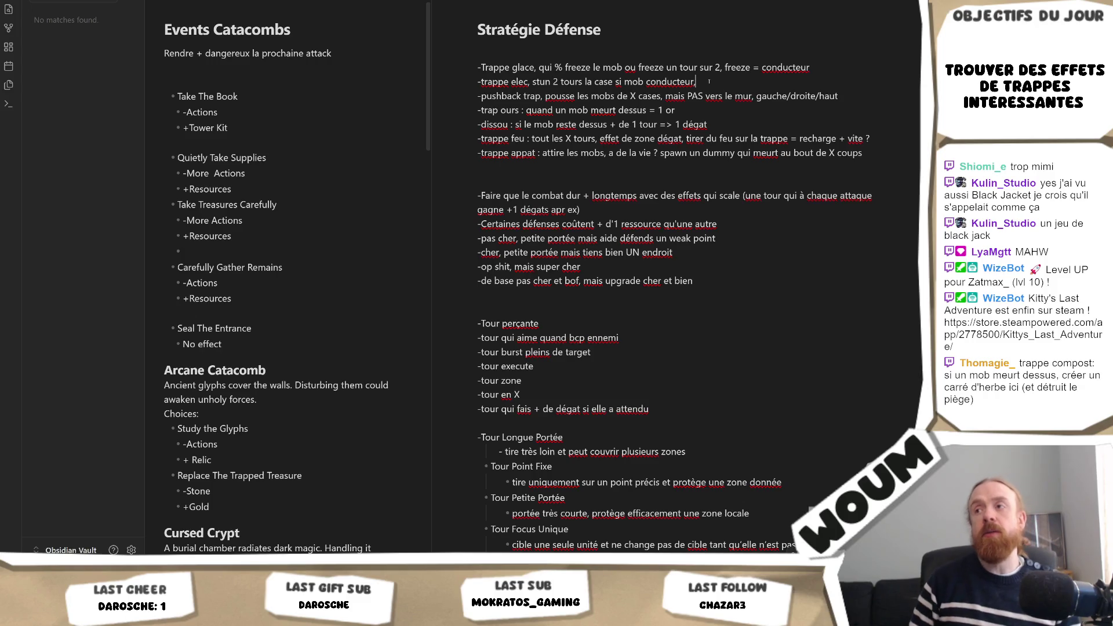
Move to the empty line under the bait trap and begin the '-trappe compost : ' entry.
{"action": "key", "text": "Down"}
{"action": "key", "text": "Down"}
{"action": "key", "text": "Down"}
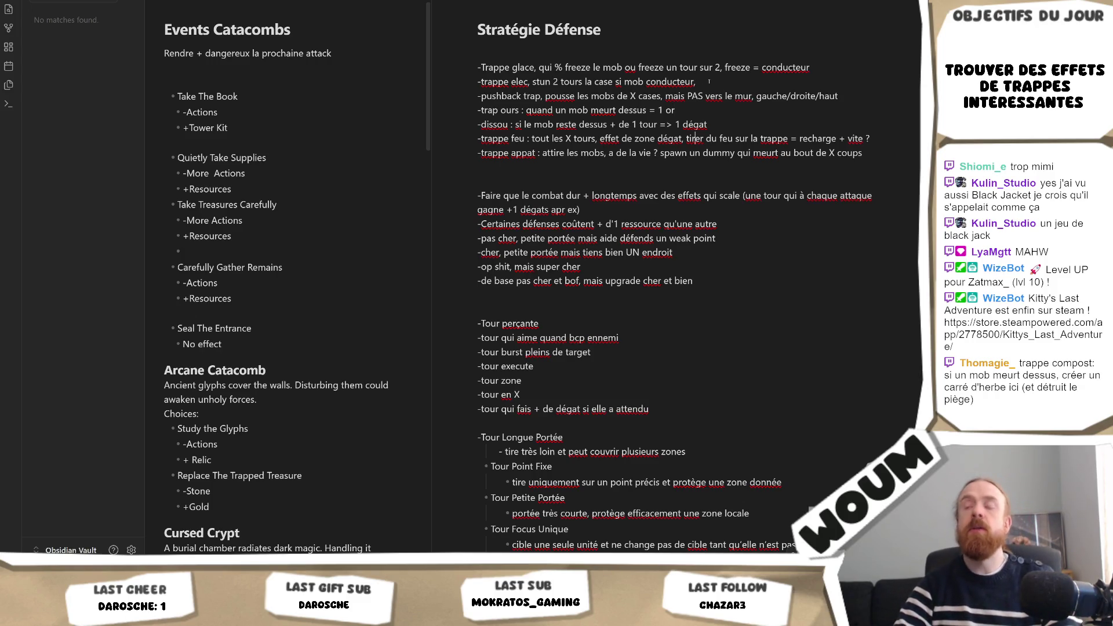
{"action": "type", "text": "-trappe compost :"}
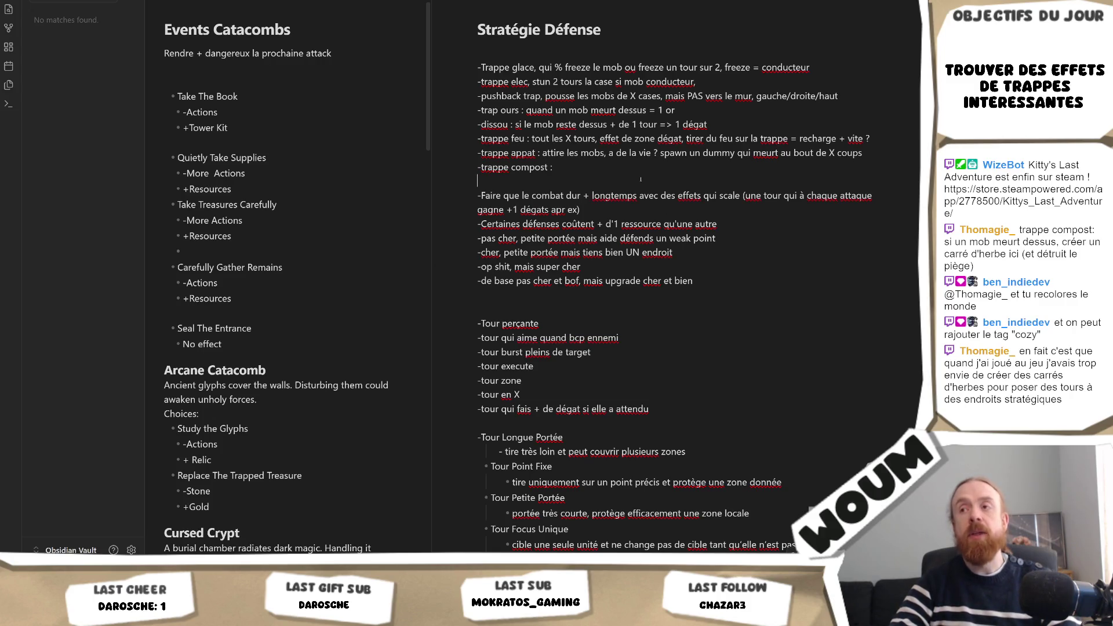
{"action": "right_click", "coordinate": [617, 177]}
Place the caret after the '-trappe compost :' label, dismissing the context menus.
{"action": "left_click", "coordinate": [573, 167]}
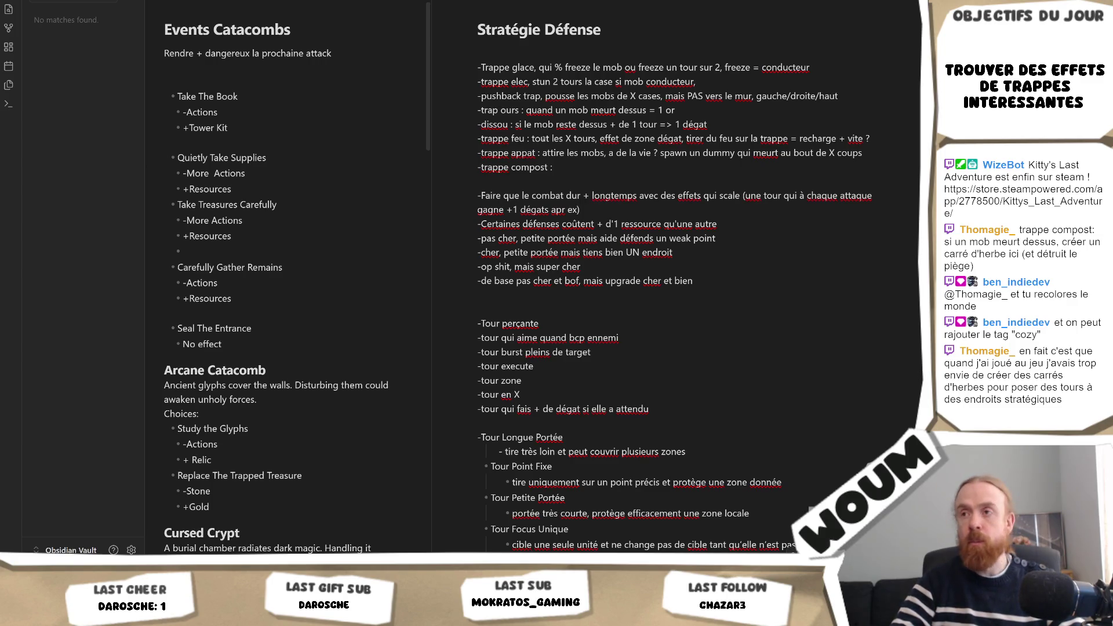
{"action": "left_click", "coordinate": [567, 167]}
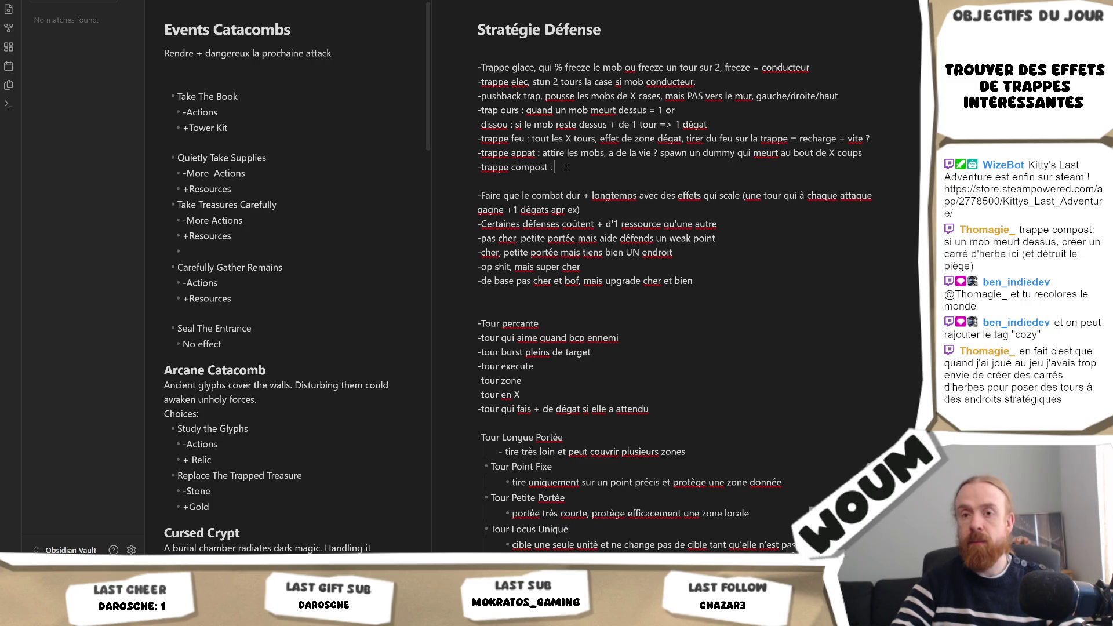
{"action": "right_click", "coordinate": [566, 167]}
{"action": "key", "text": "Escape"}
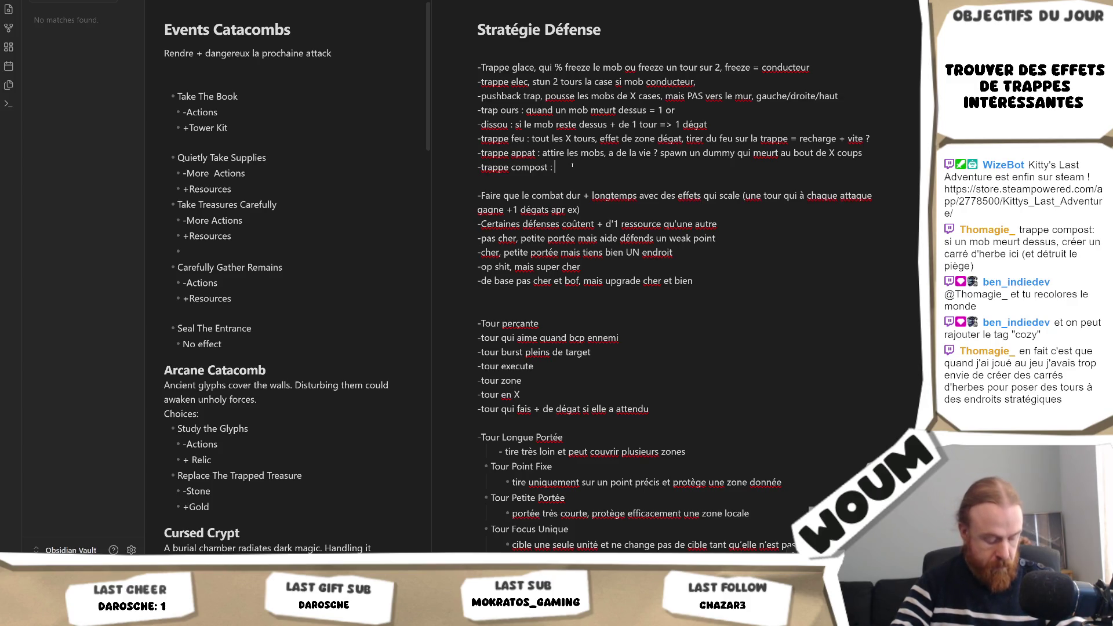
Add '-trappe plante digeste : mob pris au piége et digéré' below the compost entry, fixing typos.
{"action": "key", "text": "Return"}
{"action": "key", "text": "Return"}
{"action": "type", "text": "-trappe plante digeste : "}
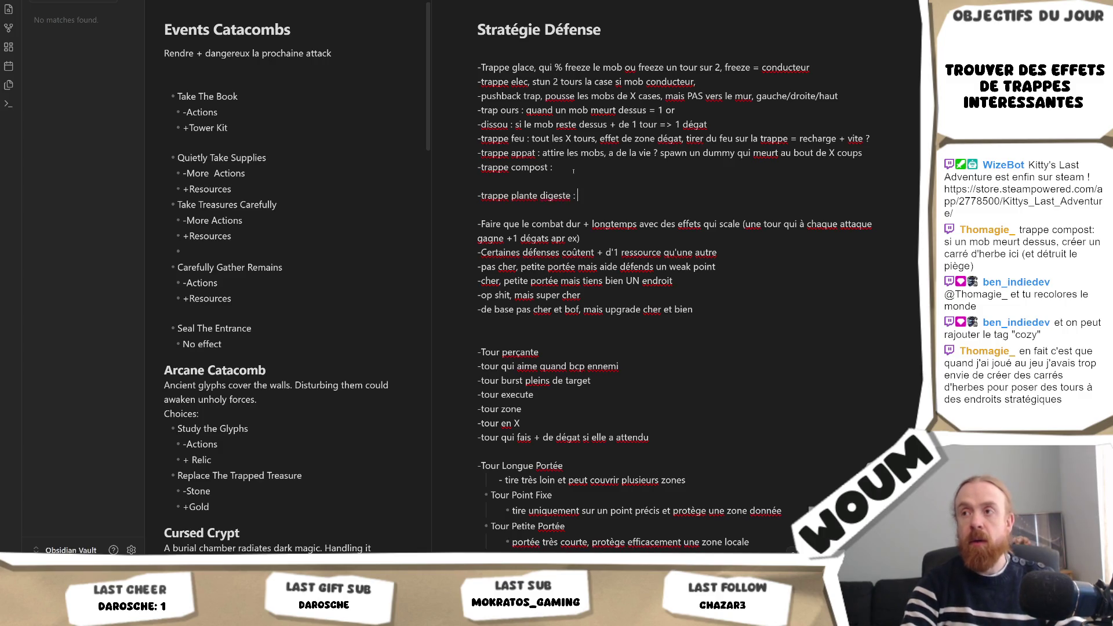
{"action": "type", "text": "mob pri"}
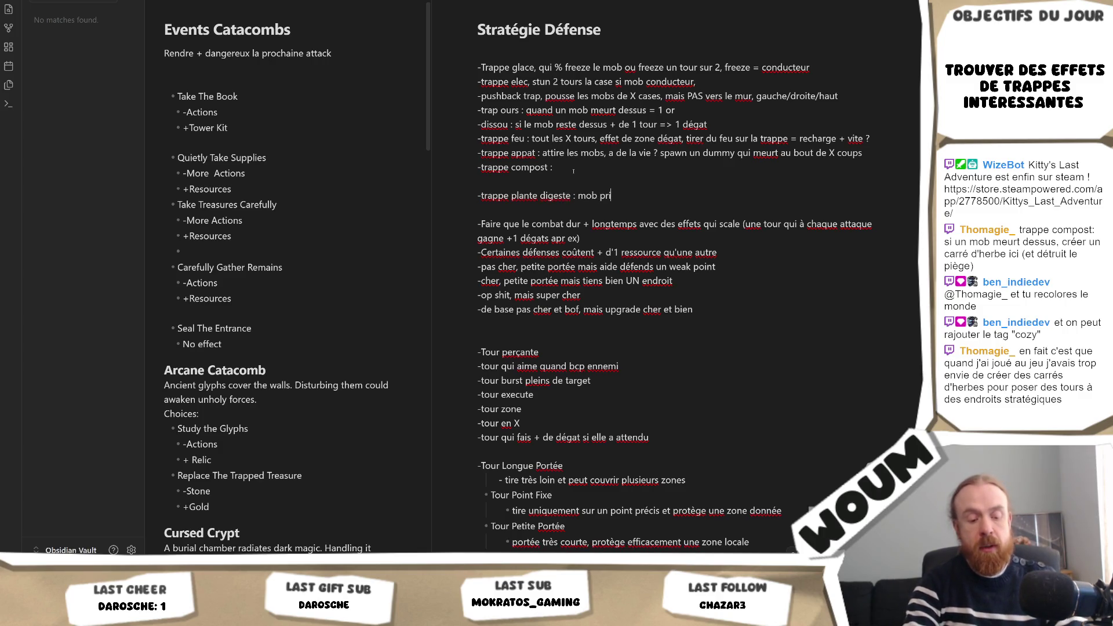
{"action": "type", "text": "s au piége est digéré"}
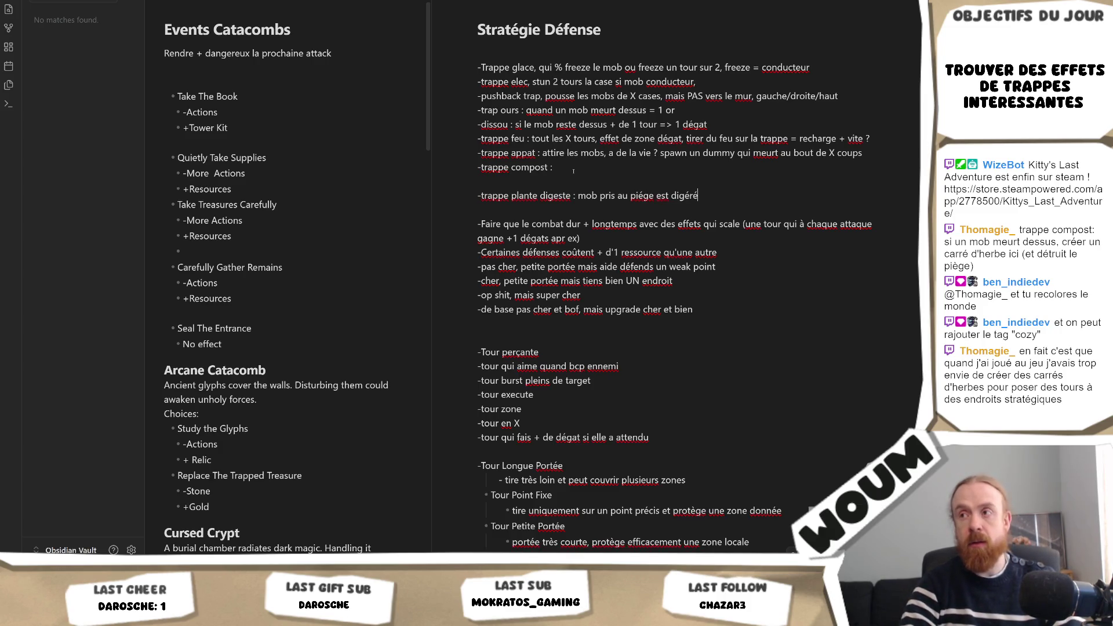
{"action": "key", "text": "BackSpace"}
{"action": "key", "text": "BackSpace"}
{"action": "key", "text": "BackSpace"}
{"action": "key", "text": "BackSpace"}
{"action": "key", "text": "BackSpace"}
{"action": "key", "text": "BackSpace"}
{"action": "type", "text": "t digéré"}
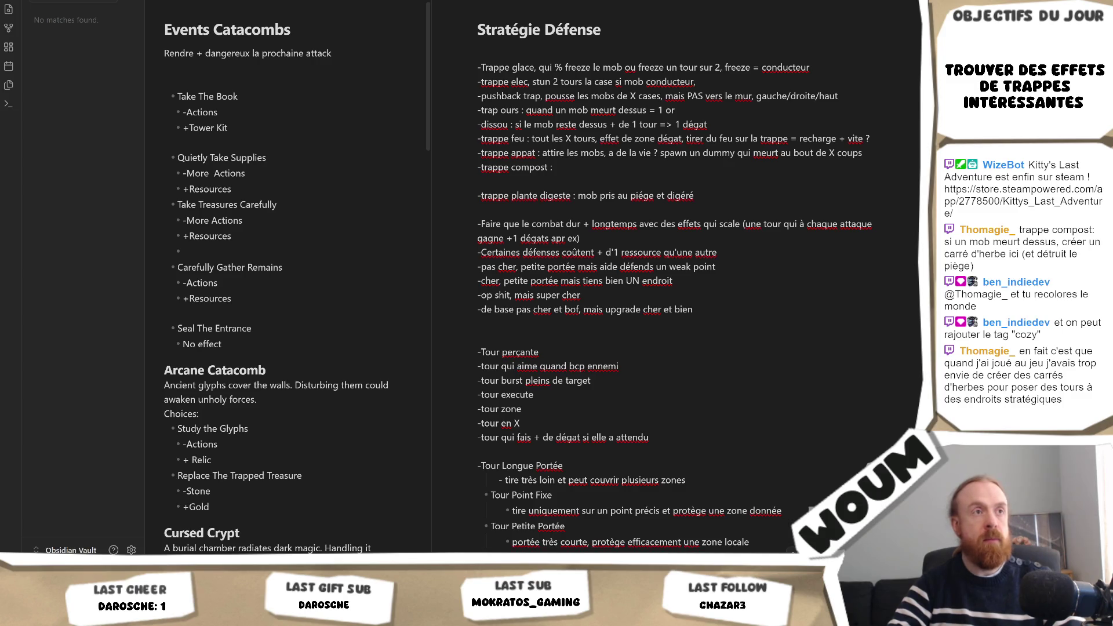
{"action": "left_click", "coordinate": [702, 163]}
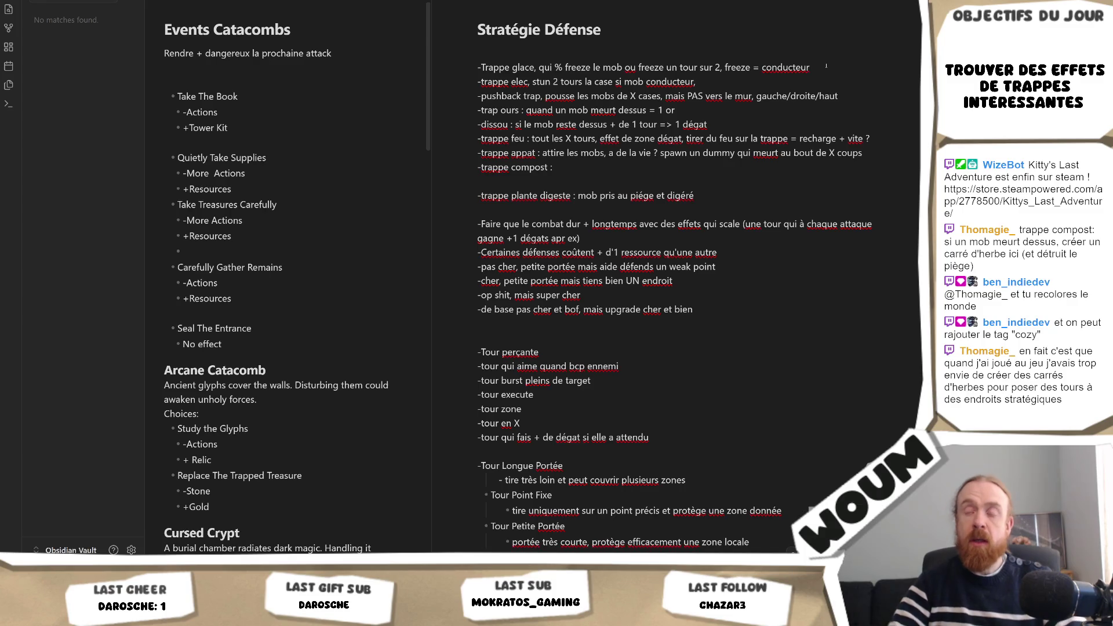
Add '-Trappe poison : quand il meurt, il empoisonne autour' under the ice trap, replacing 'mob malade'.
{"action": "key", "text": "Return"}
{"action": "type", "text": "-Trappe poison :"}
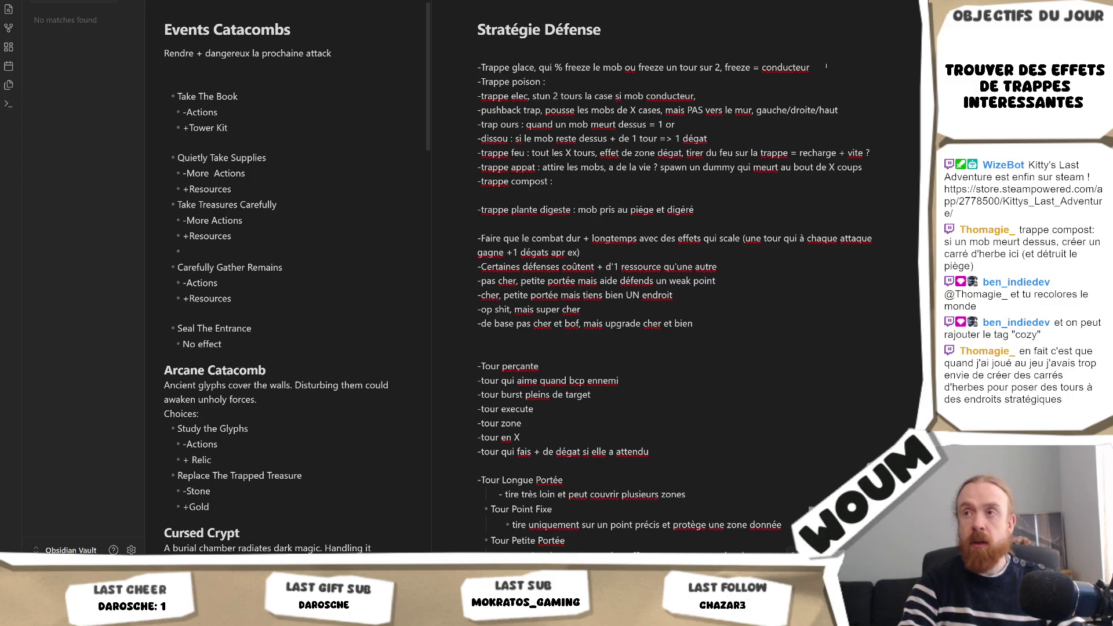
{"action": "type", "text": " mob malade"}
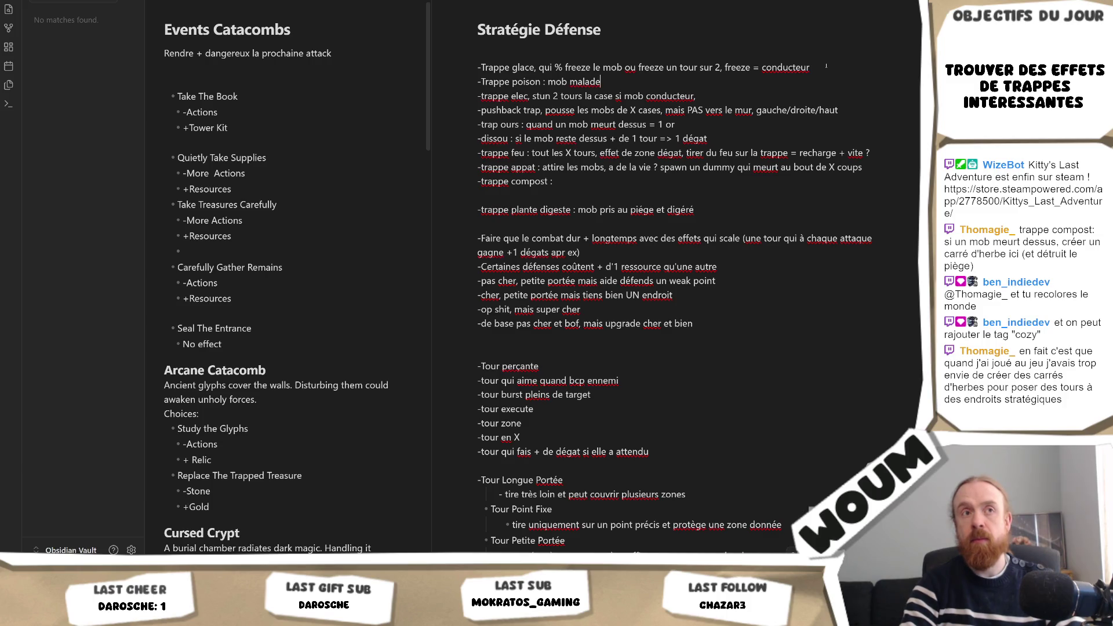
{"action": "key", "text": "BackSpace"}
{"action": "key", "text": "BackSpace"}
{"action": "key", "text": "BackSpace"}
{"action": "key", "text": "BackSpace"}
{"action": "key", "text": "BackSpace"}
{"action": "key", "text": "BackSpace"}
{"action": "key", "text": "BackSpace"}
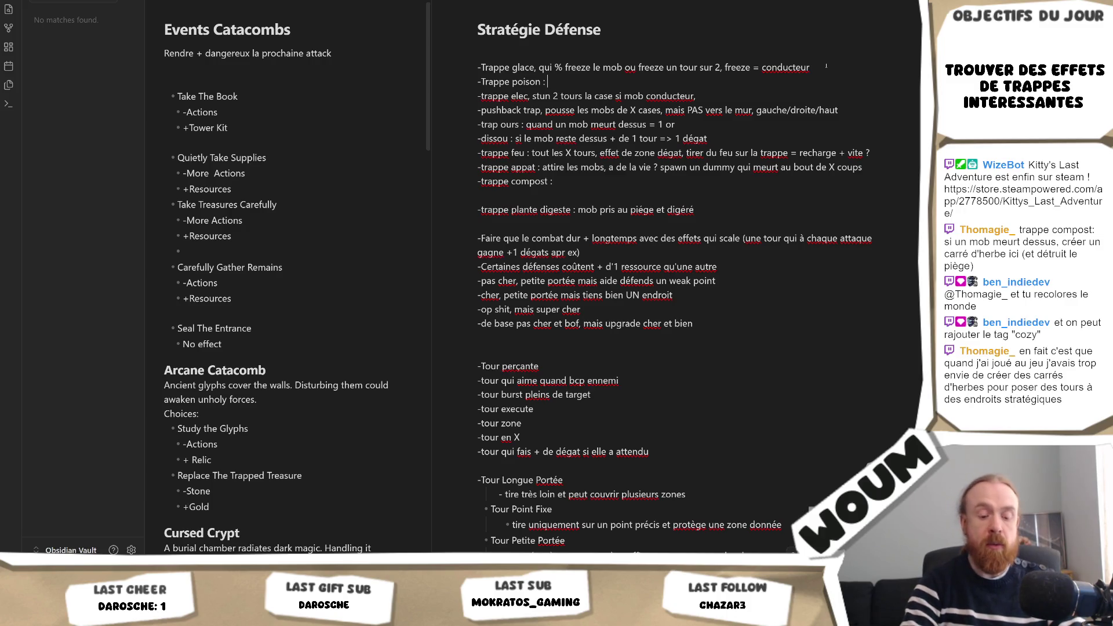
{"action": "type", "text": "quand il meurt, il empoisonne autour"}
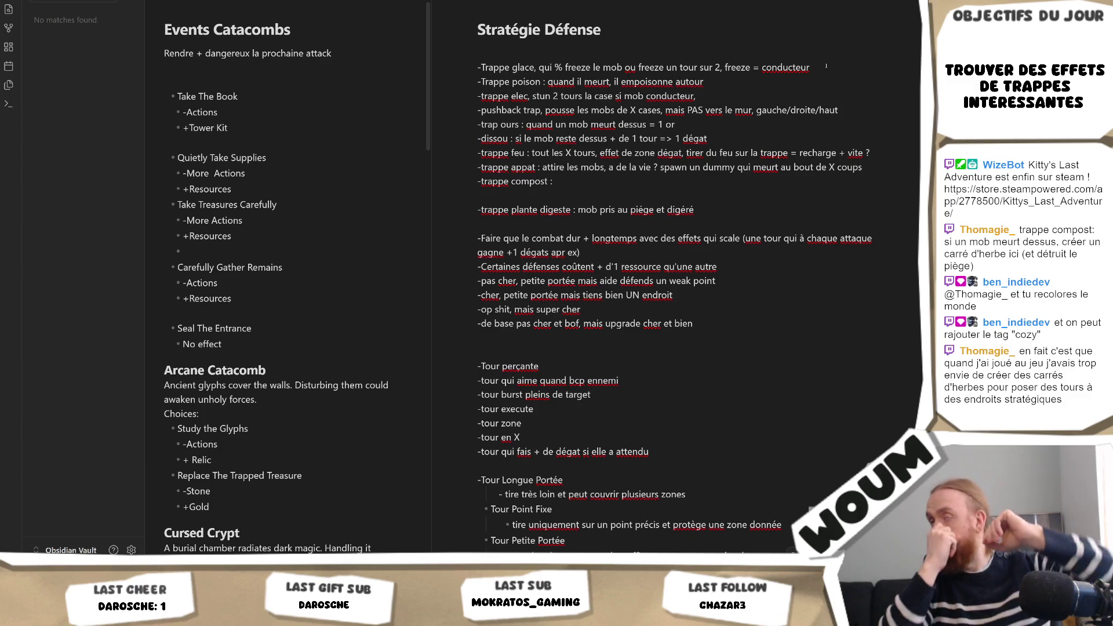
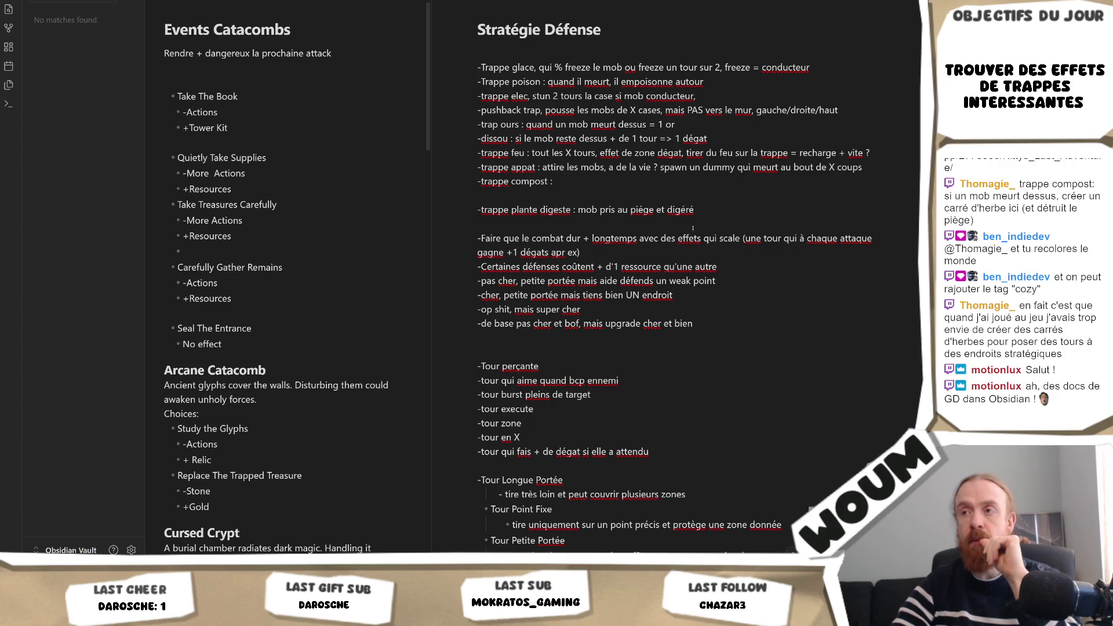
Complete the compost trap line: 'se passe qqch quand X mob meurt dessus'.
{"action": "left_click", "coordinate": [666, 188]}
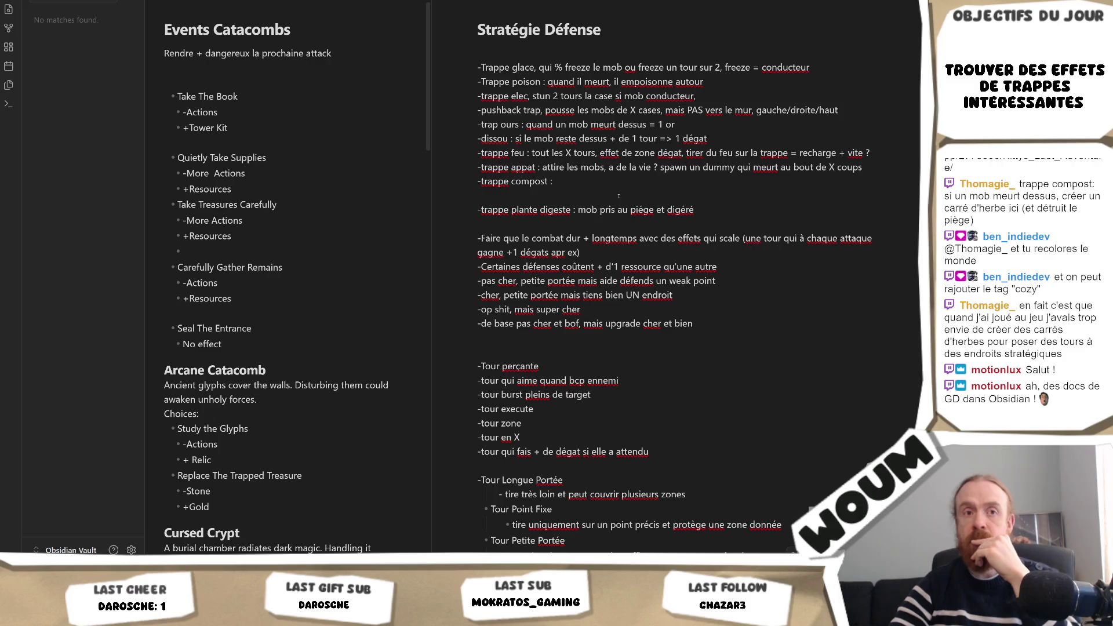
{"action": "type", "text": "se passe qqch quand X mob meurt dessus"}
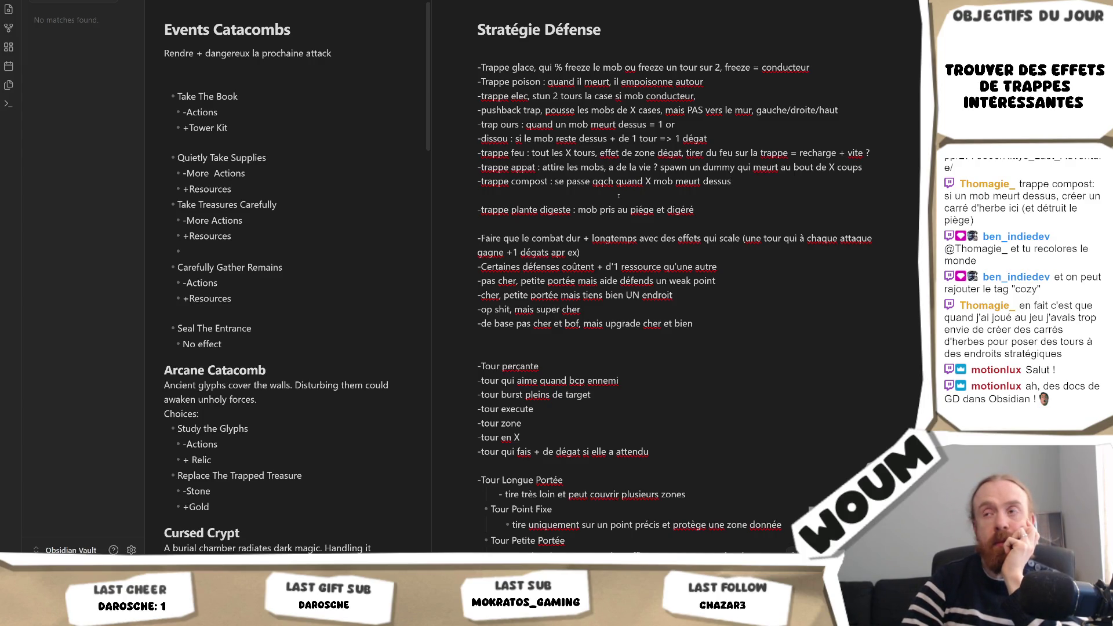
{"action": "key", "text": "Down"}
{"action": "key", "text": "Right"}
{"action": "key", "text": "Right"}
{"action": "key", "text": "Right"}
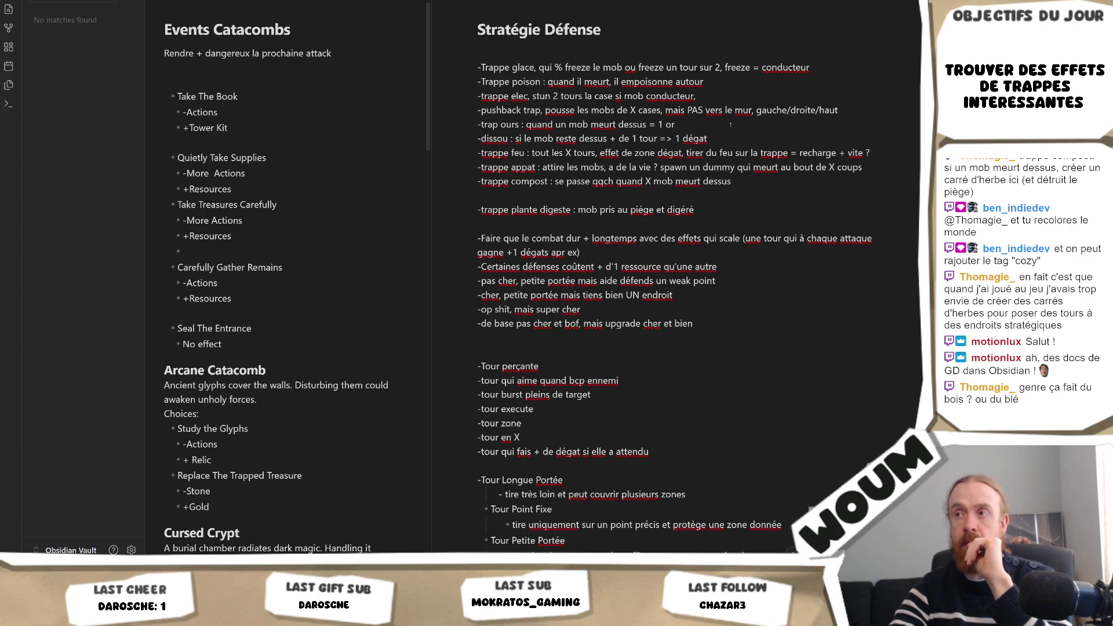
{"action": "left_click_drag", "start_coordinate": [675, 124], "coordinate": [477, 123]}
{"action": "left_click", "coordinate": [677, 122]}
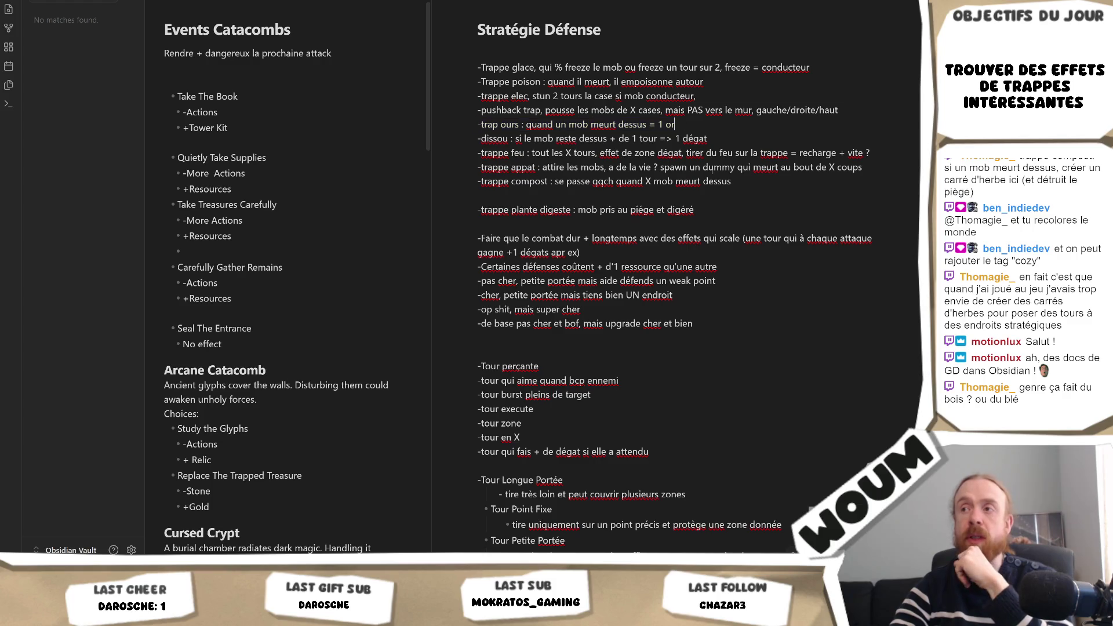
{"action": "mouse_move", "coordinate": [726, 182]}
{"action": "left_mouse_down"}
{"action": "mouse_move", "coordinate": [478, 181]}
{"action": "mouse_move", "coordinate": [527, 182]}
{"action": "mouse_move", "coordinate": [493, 168]}
{"action": "mouse_move", "coordinate": [464, 177]}
{"action": "left_mouse_up"}
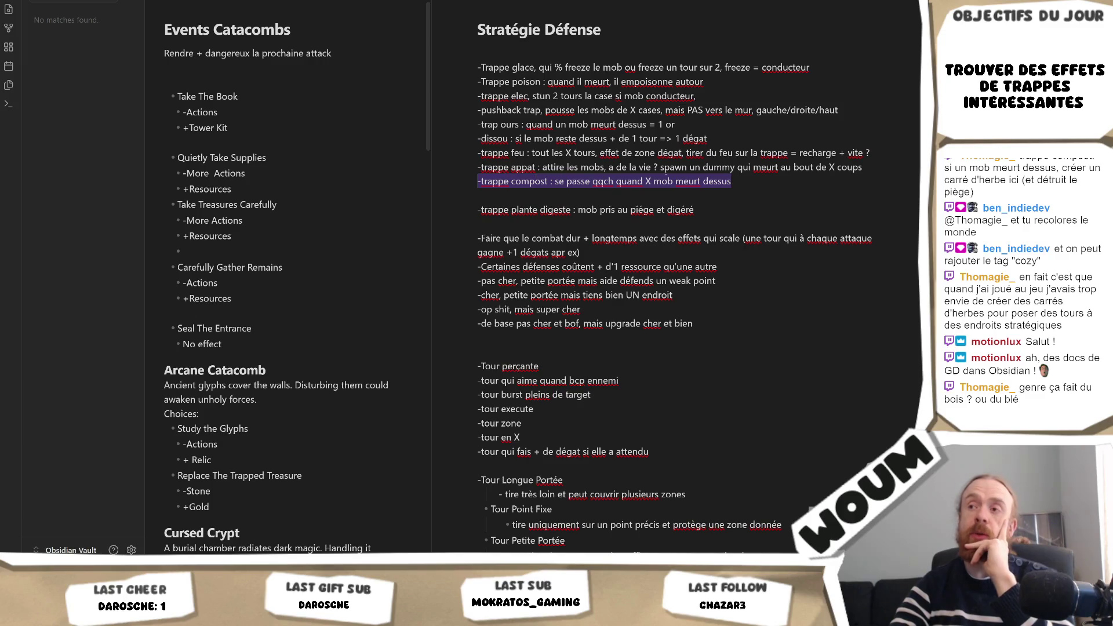
{"action": "left_click", "coordinate": [478, 181]}
{"action": "left_click_drag", "start_coordinate": [540, 181], "coordinate": [732, 181]}
{"action": "left_click", "coordinate": [493, 181]}
{"action": "double_click", "coordinate": [494, 182]}
{"action": "double_click", "coordinate": [529, 181]}
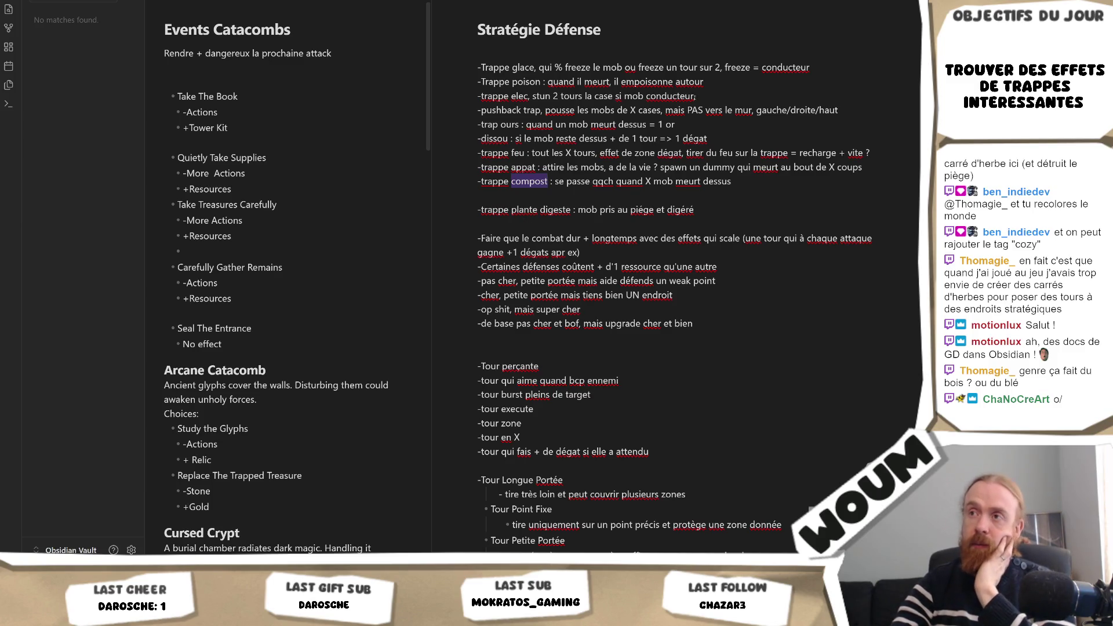
{"action": "left_click", "coordinate": [709, 98]}
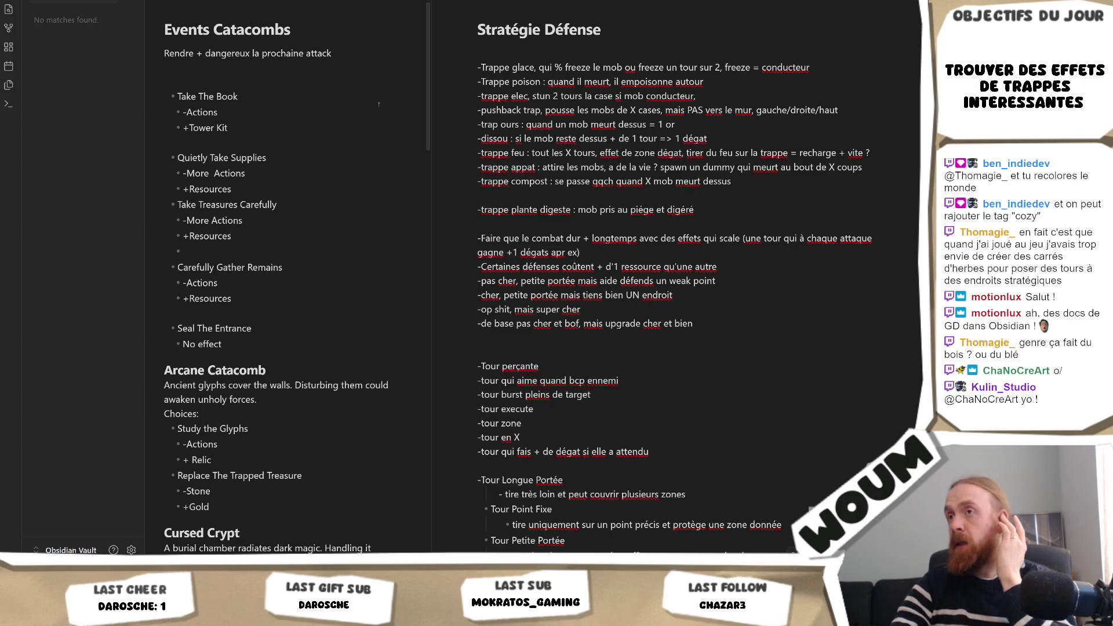
{"action": "left_click", "coordinate": [743, 182]}
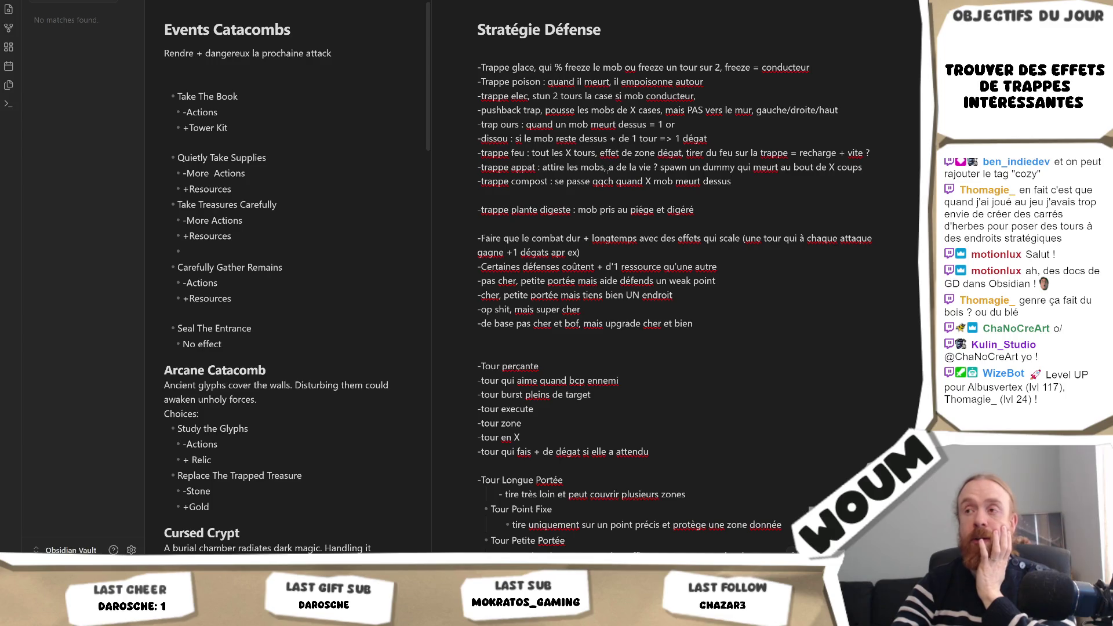
{"action": "double_click", "coordinate": [603, 182]}
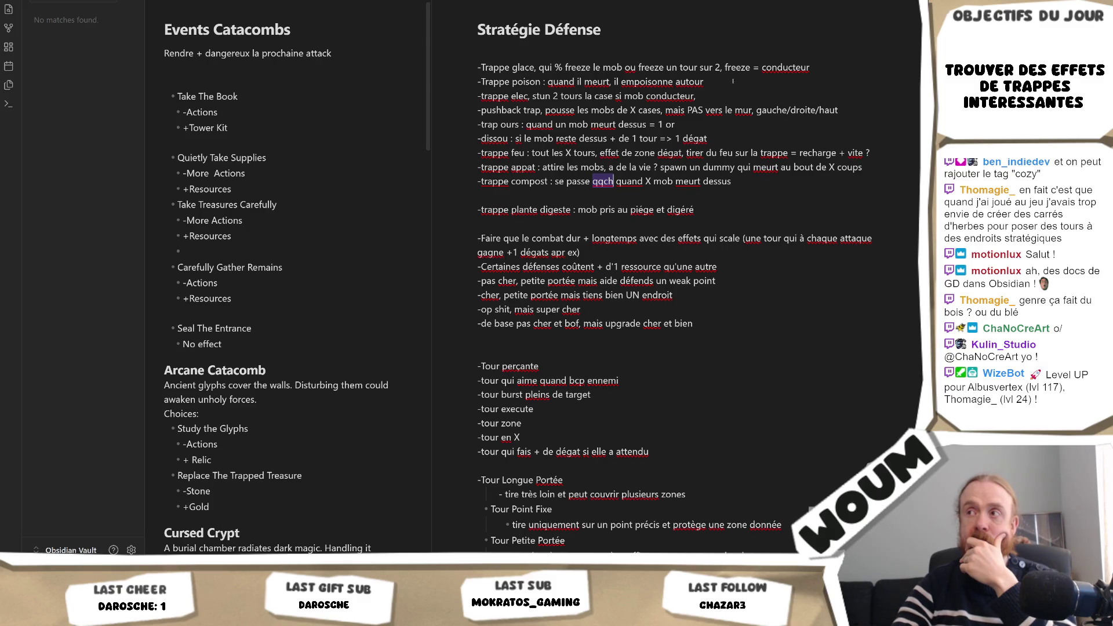
{"action": "double_click", "coordinate": [670, 95]}
{"action": "type", "text": "armure"}
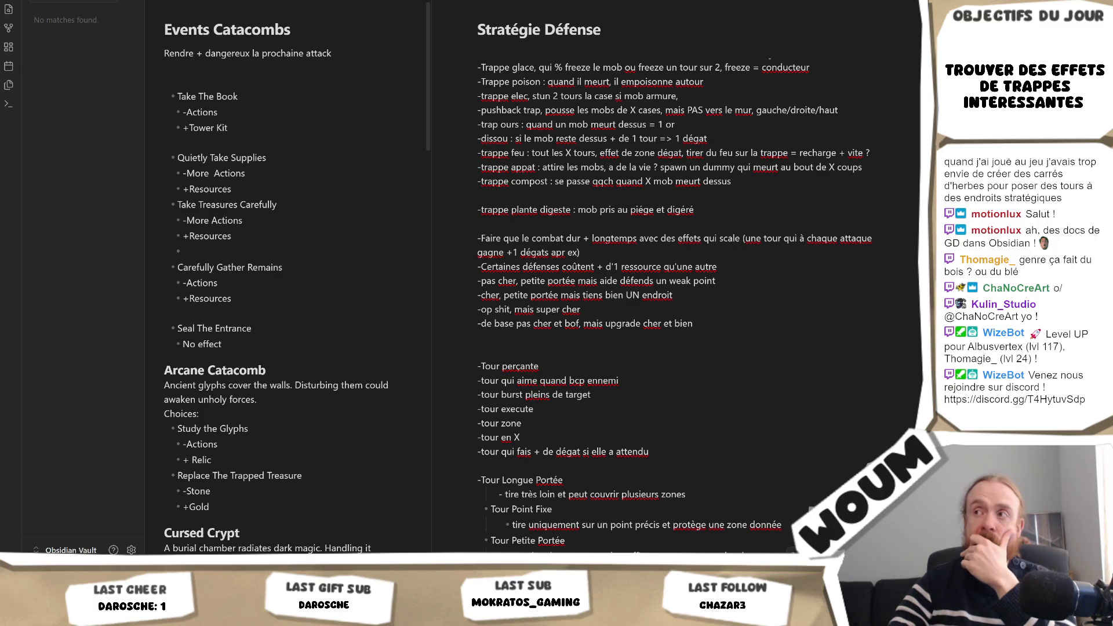
Replace 'conducteur' with 'armure' on the electric trap line, then select the poison trap's effect text.
{"action": "double_click", "coordinate": [785, 67]}
{"action": "left_click_drag", "start_coordinate": [707, 82], "coordinate": [547, 83]}
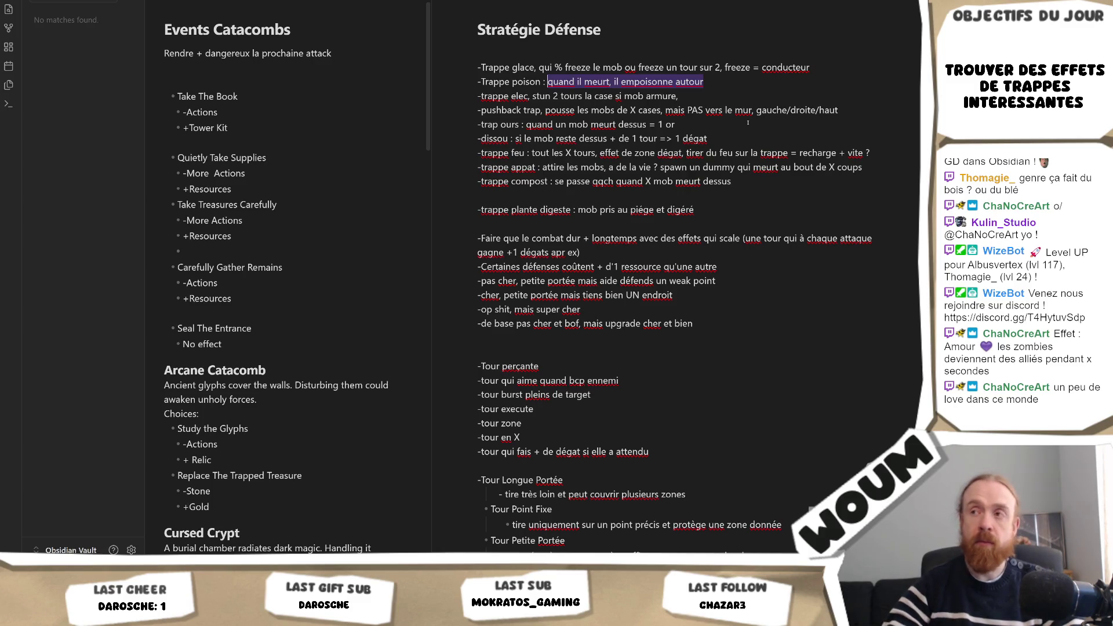
Add the mind control/amour trap line (mob attacks the other zombies) and fix 'ming' to 'mind'.
{"action": "left_click", "coordinate": [754, 181]}
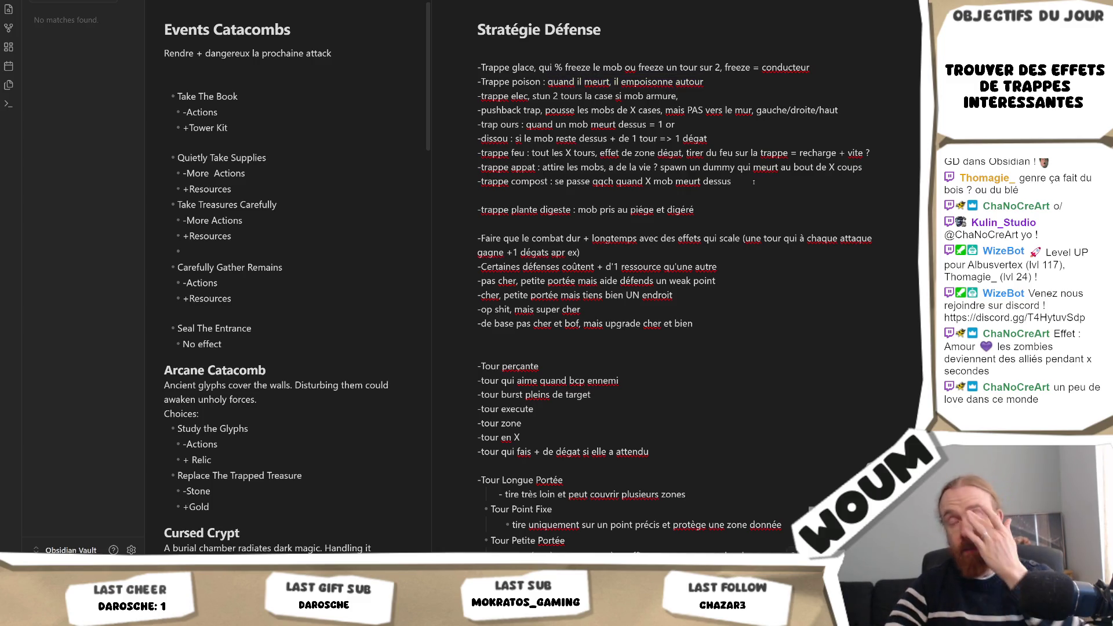
{"action": "key", "text": "Return"}
{"action": "type", "text": "-trappe ming control/amour :"}
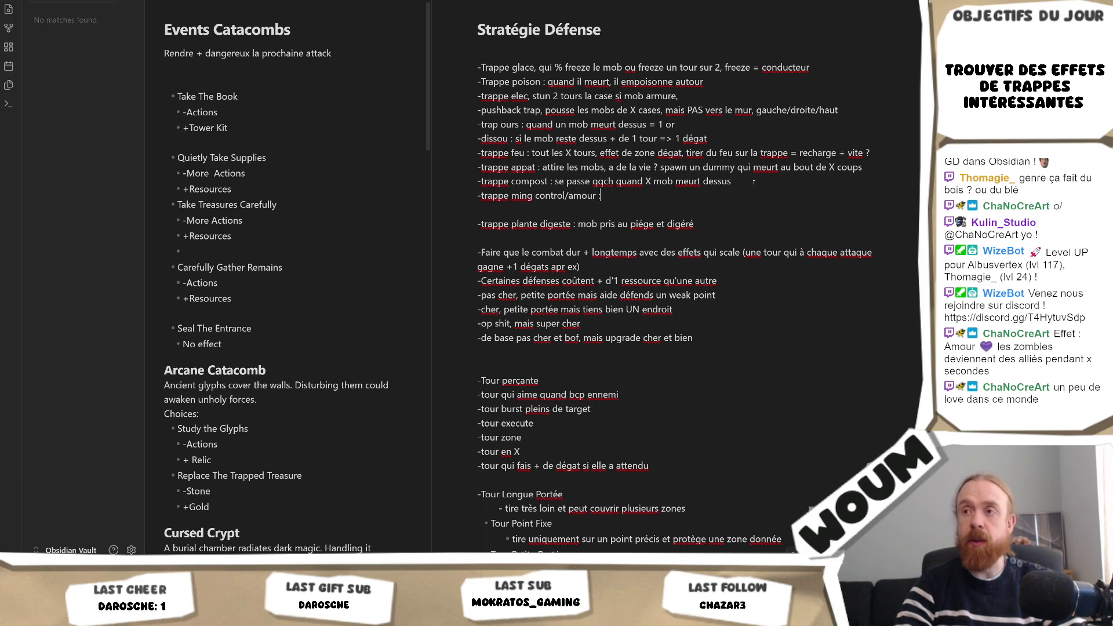
{"action": "type", "text": " le mob attack"}
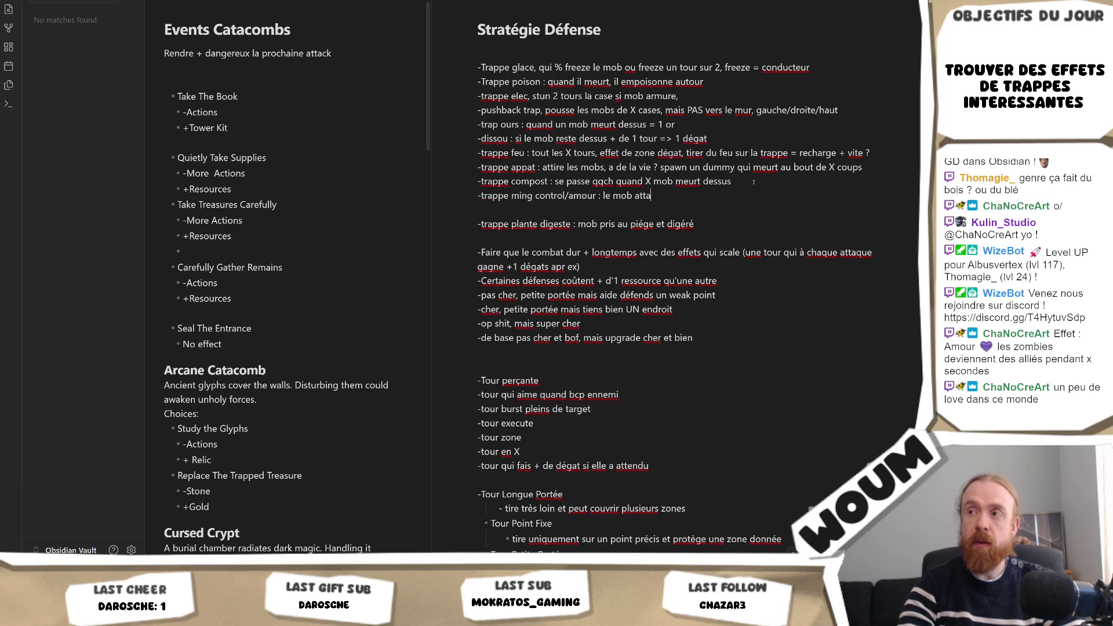
{"action": "type", "text": " les"}
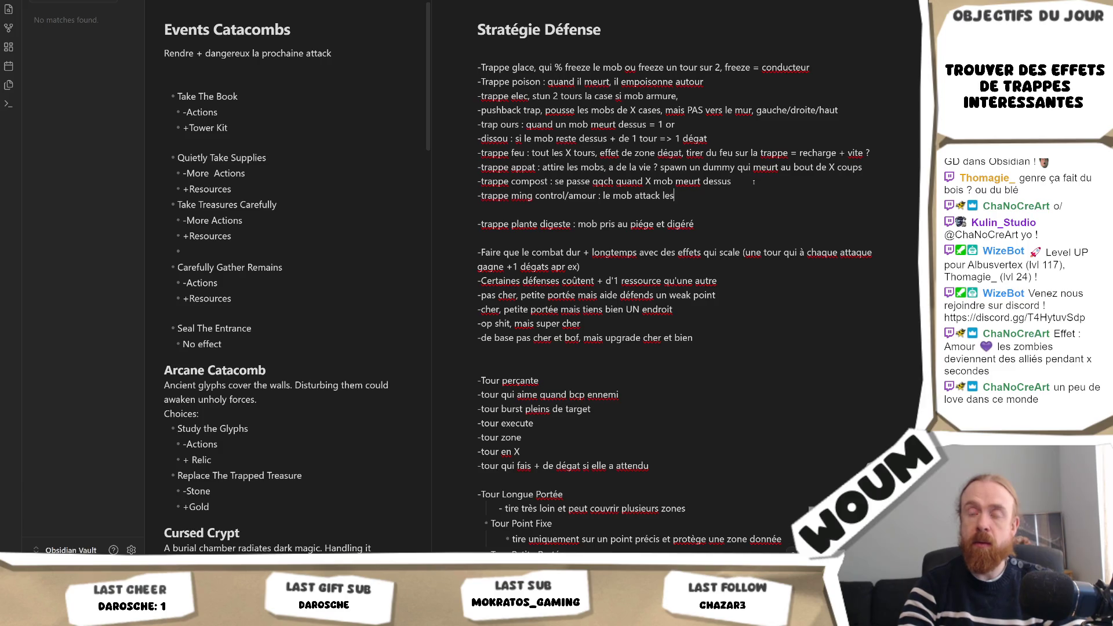
{"action": "type", "text": " autres zombies"}
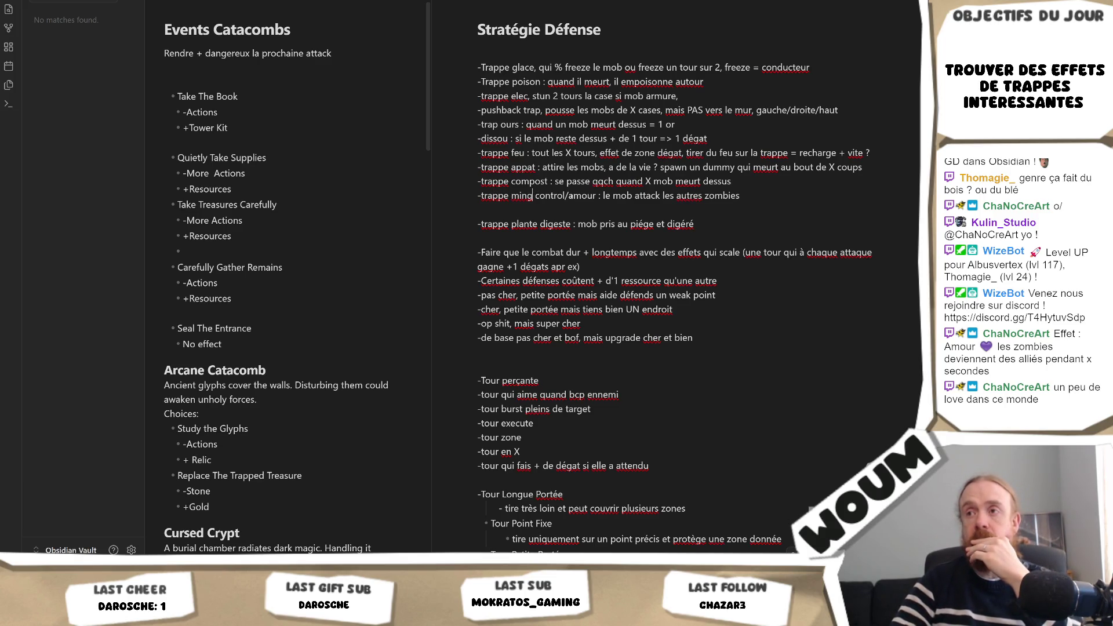
{"action": "left_click", "coordinate": [533, 195]}
{"action": "key", "text": "BackSpace"}
{"action": "type", "text": "d"}
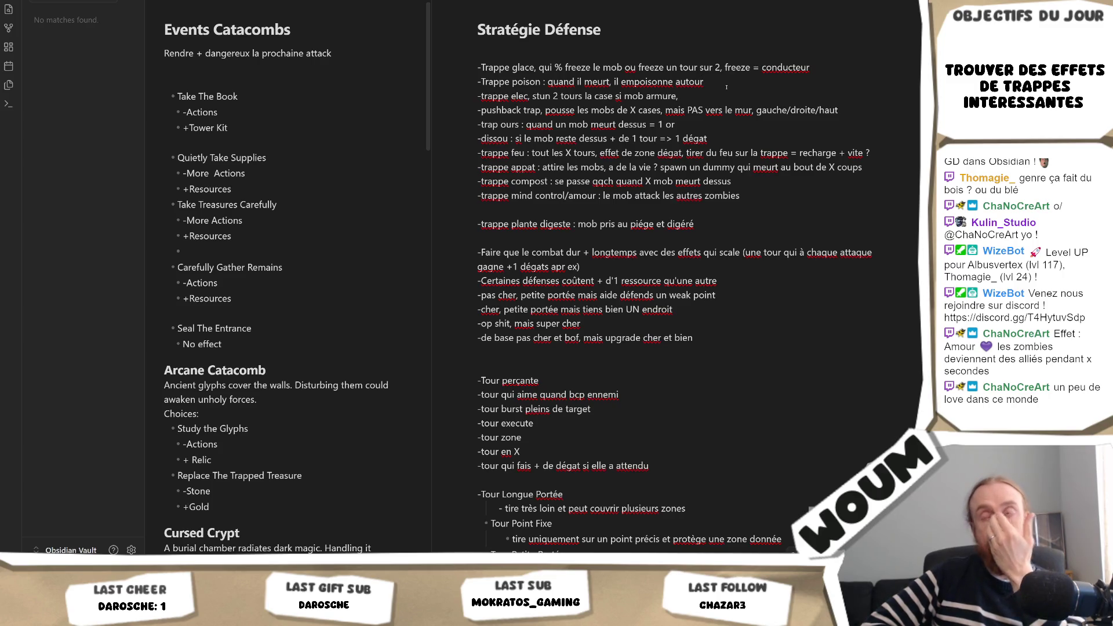
{"action": "left_click", "coordinate": [763, 195]}
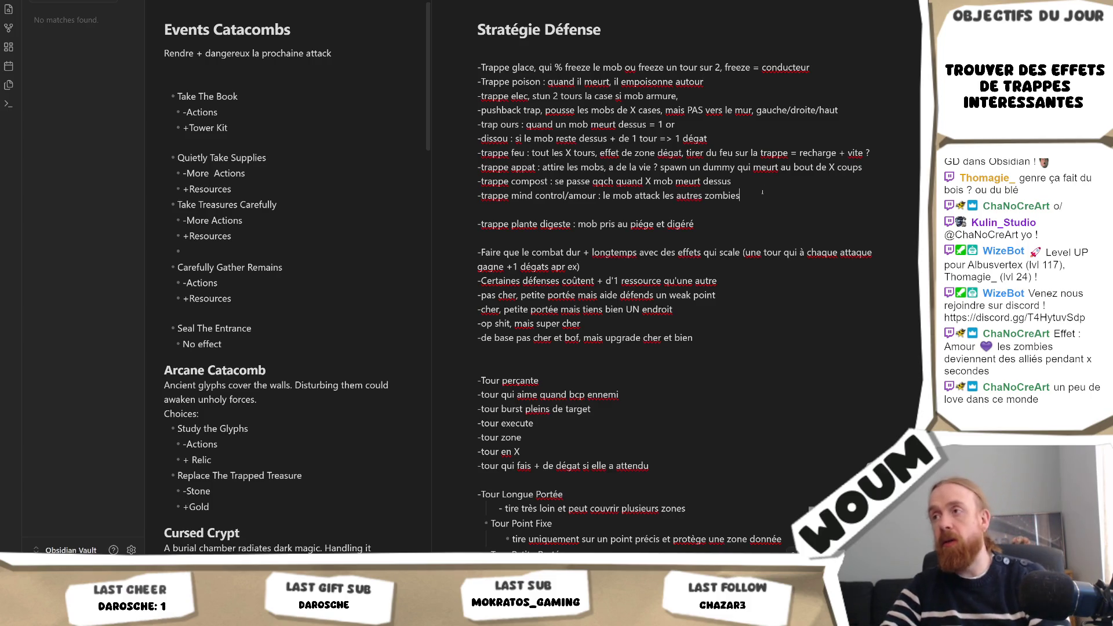
Start the '-trappe piqué' line: spikes shoot out and damage everything around on mob death.
{"action": "key", "text": "Return"}
{"action": "type", "text": "-trappe piqué : quand le mob"}
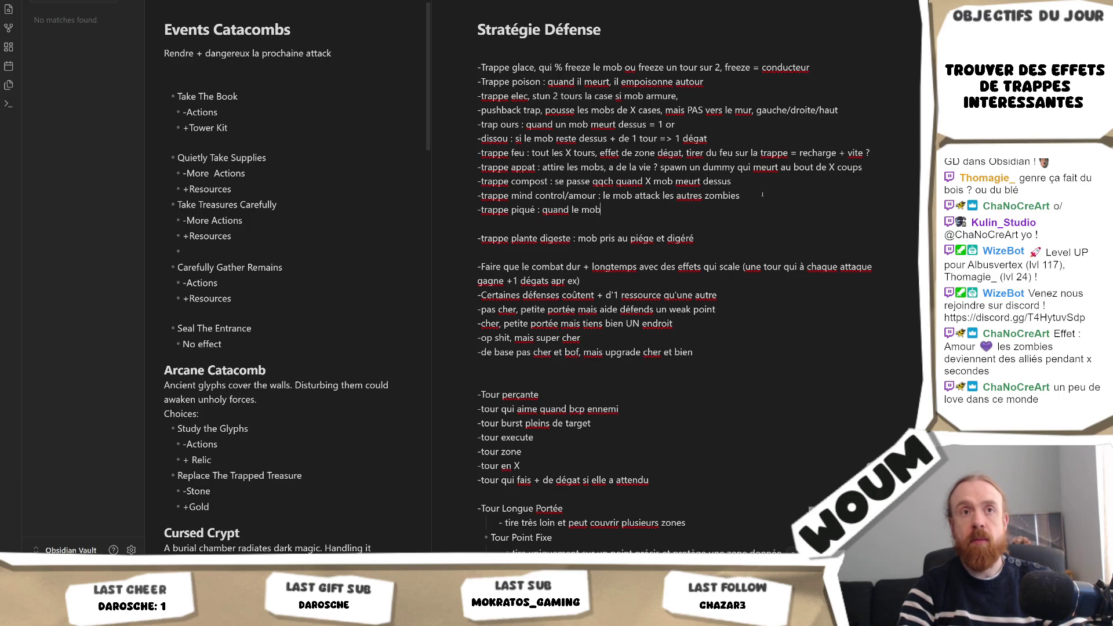
{"action": "type", "text": " meurt, y'a des piques qui partent faire des dégats autour"}
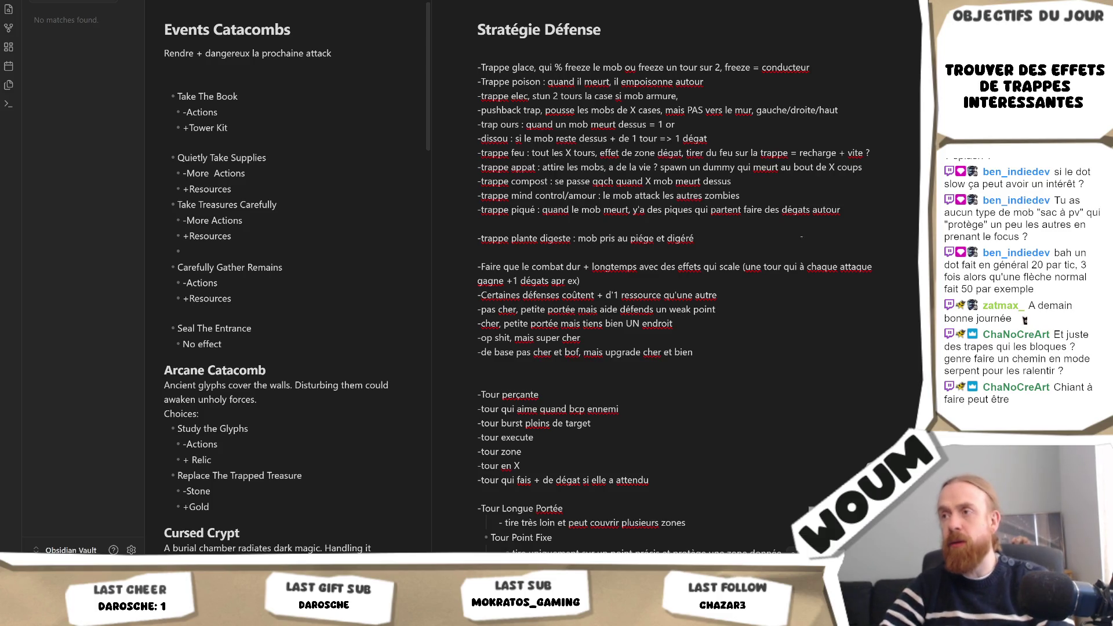
Add the line '-trappe plante digeste : mob pris au piége et digéré' below the trap list.
{"action": "key", "text": "Return"}
{"action": "key", "text": "Return"}
{"action": "type", "text": "-mur"}
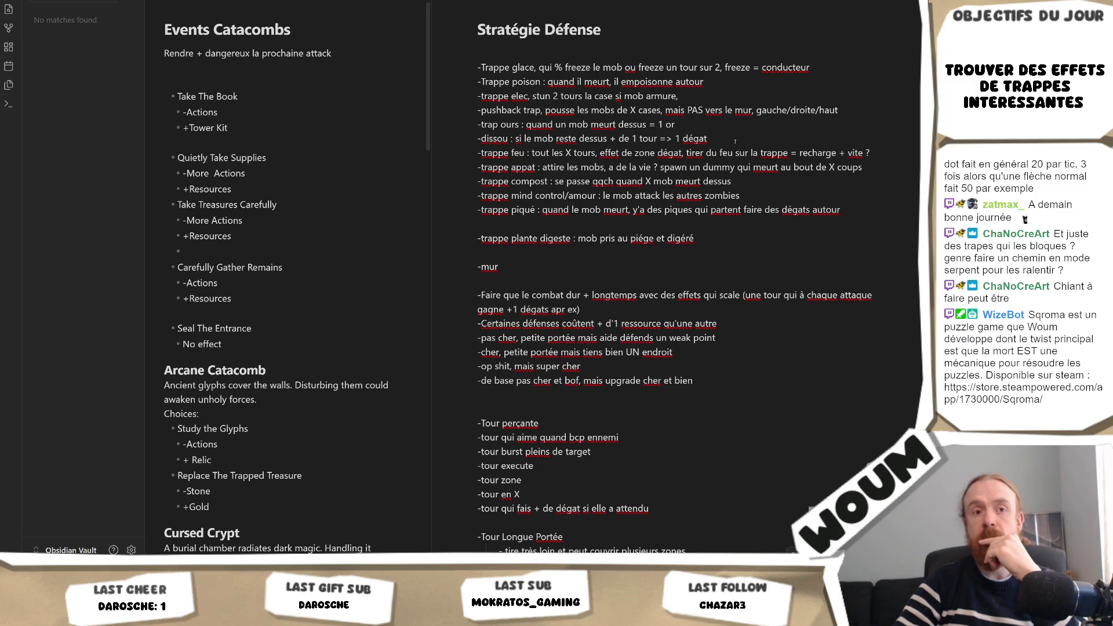
Add the '-mur' wall idea line, then return to the end of the poison trap line.
{"action": "left_click", "coordinate": [735, 81]}
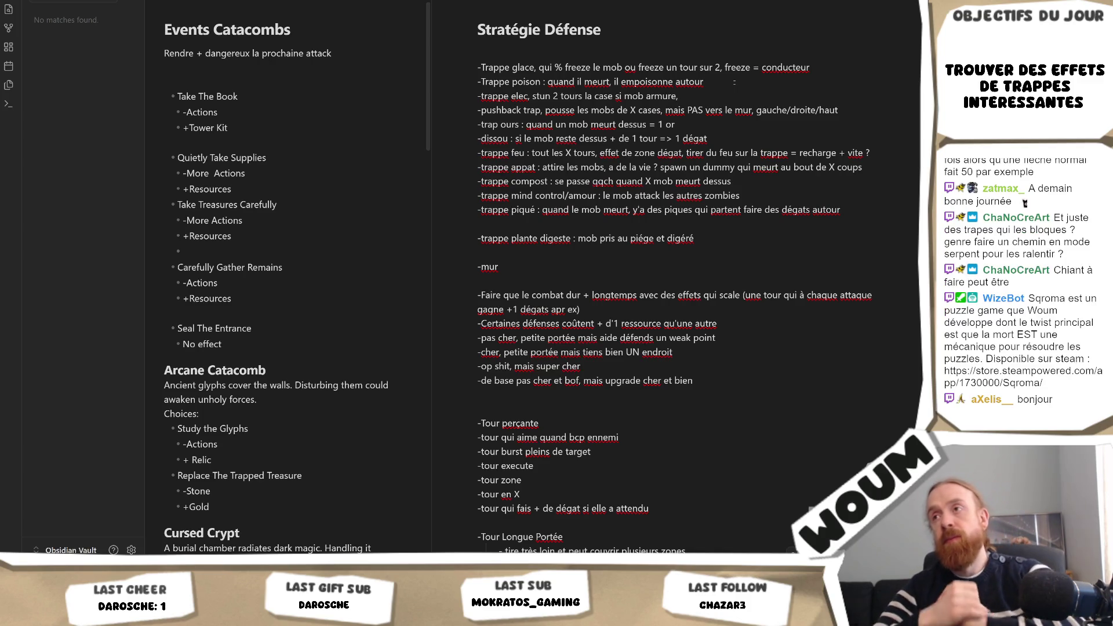
{"action": "left_click_drag", "start_coordinate": [736, 82], "coordinate": [476, 83]}
{"action": "mouse_move", "coordinate": [704, 82]}
{"action": "left_mouse_down"}
{"action": "mouse_move", "coordinate": [519, 67]}
{"action": "mouse_move", "coordinate": [478, 82]}
{"action": "left_mouse_up"}
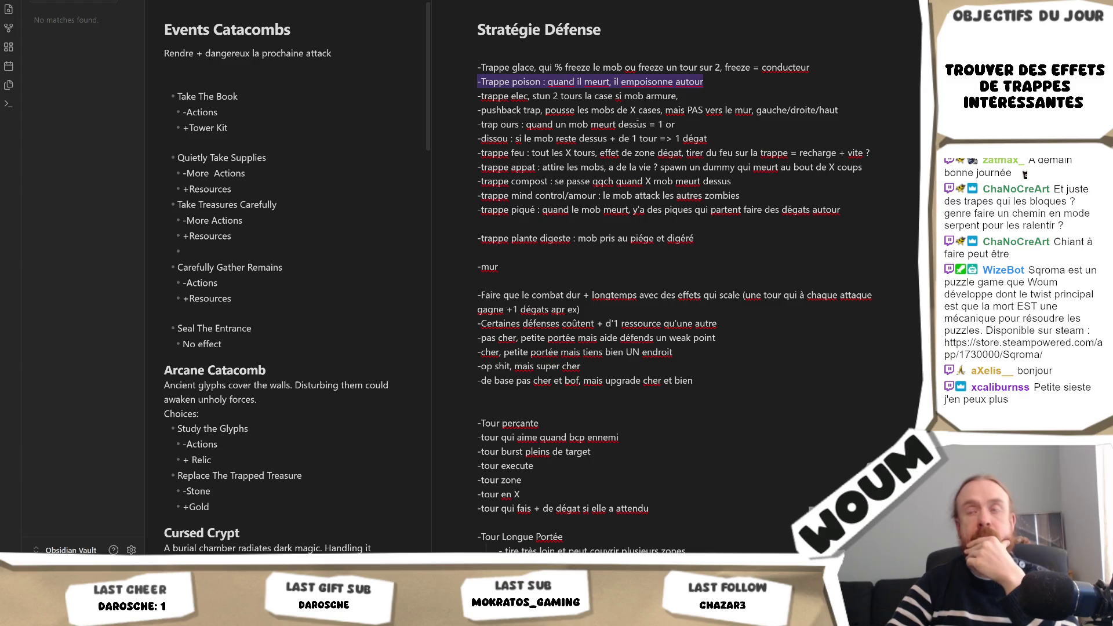
{"action": "key", "text": "Right"}
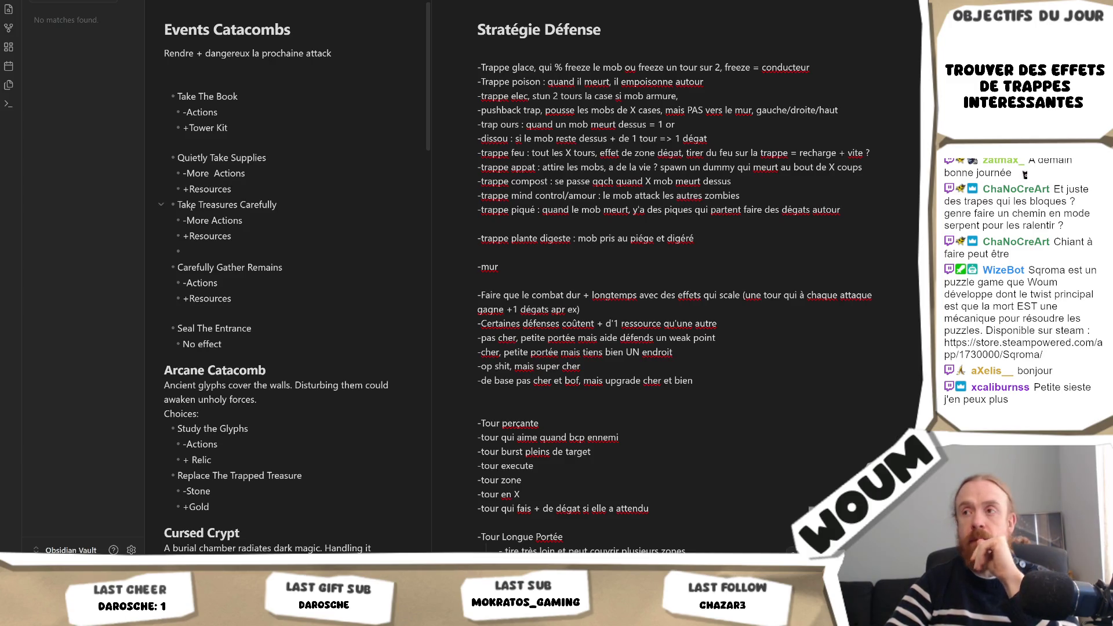
{"action": "left_click", "coordinate": [740, 231]}
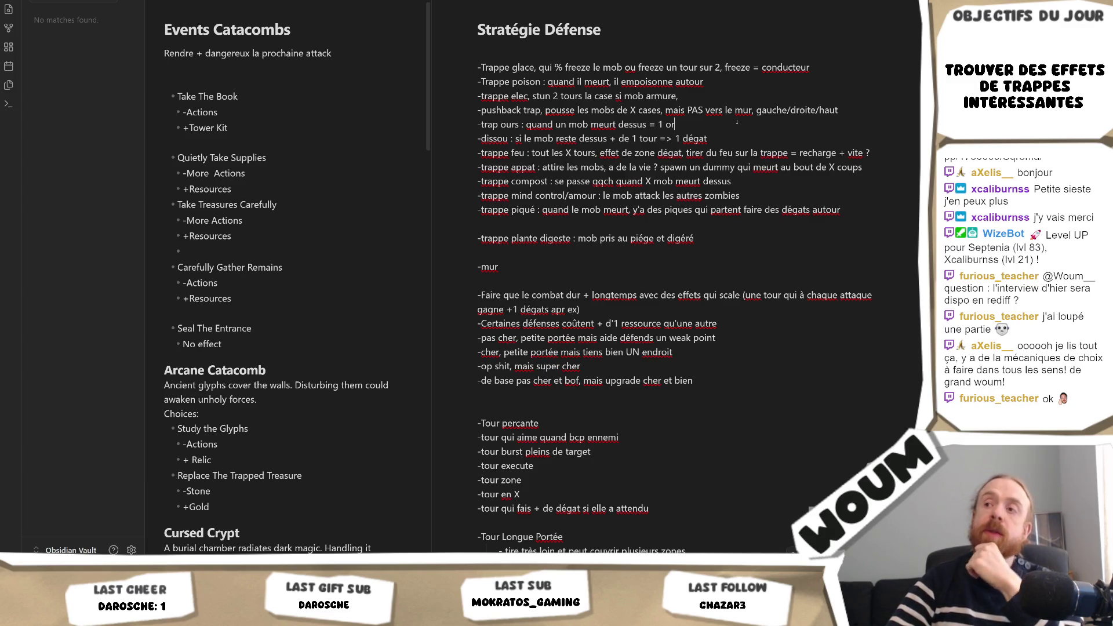
{"action": "double_click", "coordinate": [701, 82]}
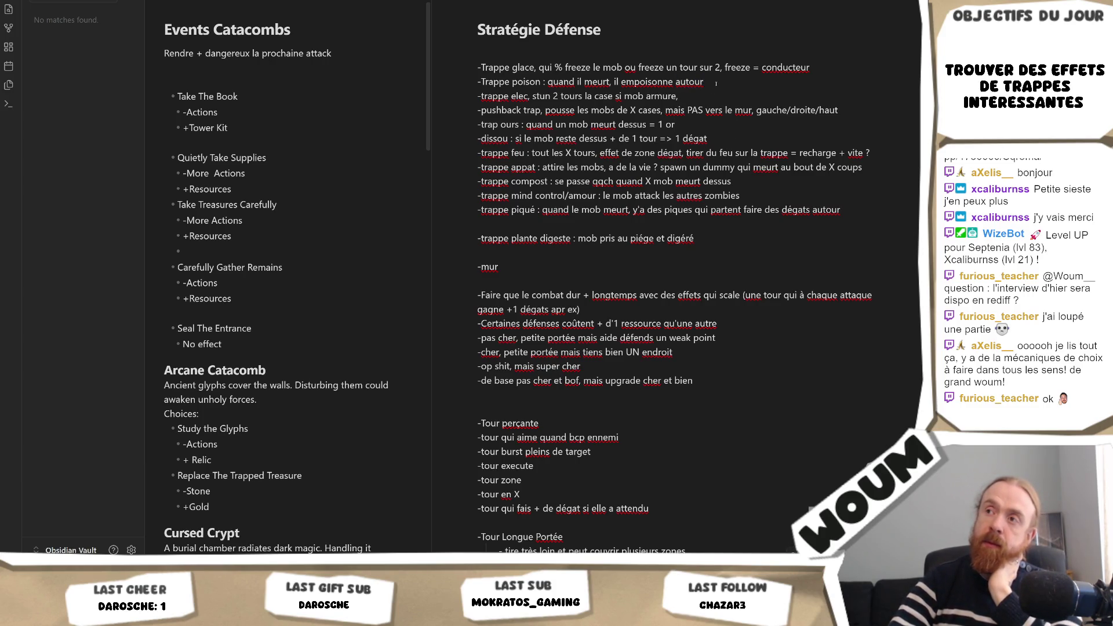
{"action": "left_click_drag", "start_coordinate": [701, 82], "coordinate": [530, 82]}
{"action": "left_click", "coordinate": [539, 81]}
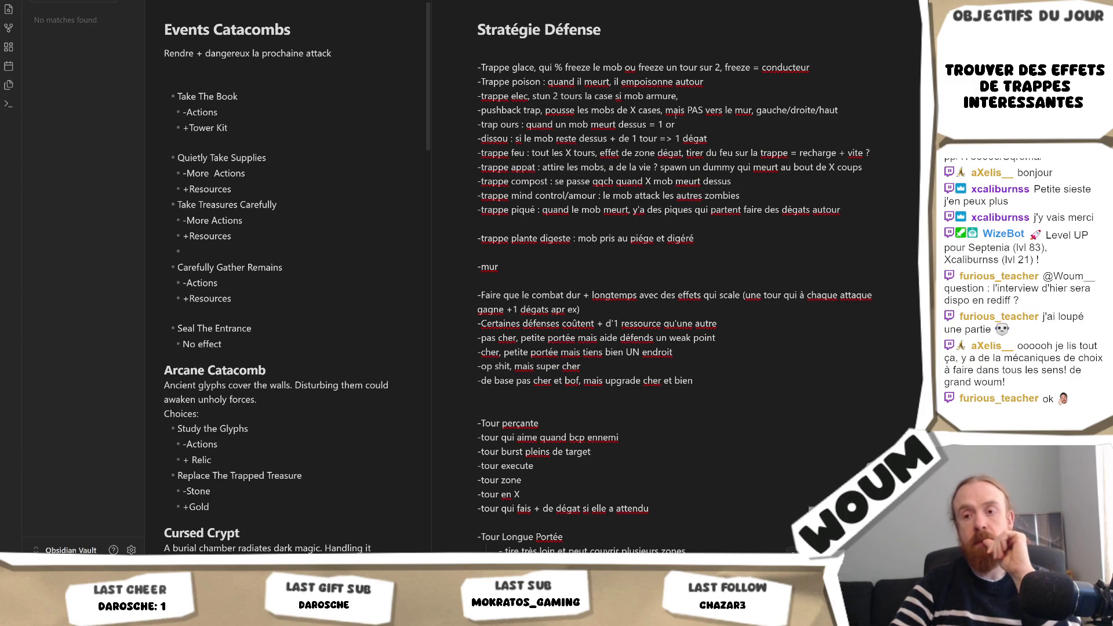
{"action": "left_click", "coordinate": [706, 82]}
{"action": "type", "text": "r"}
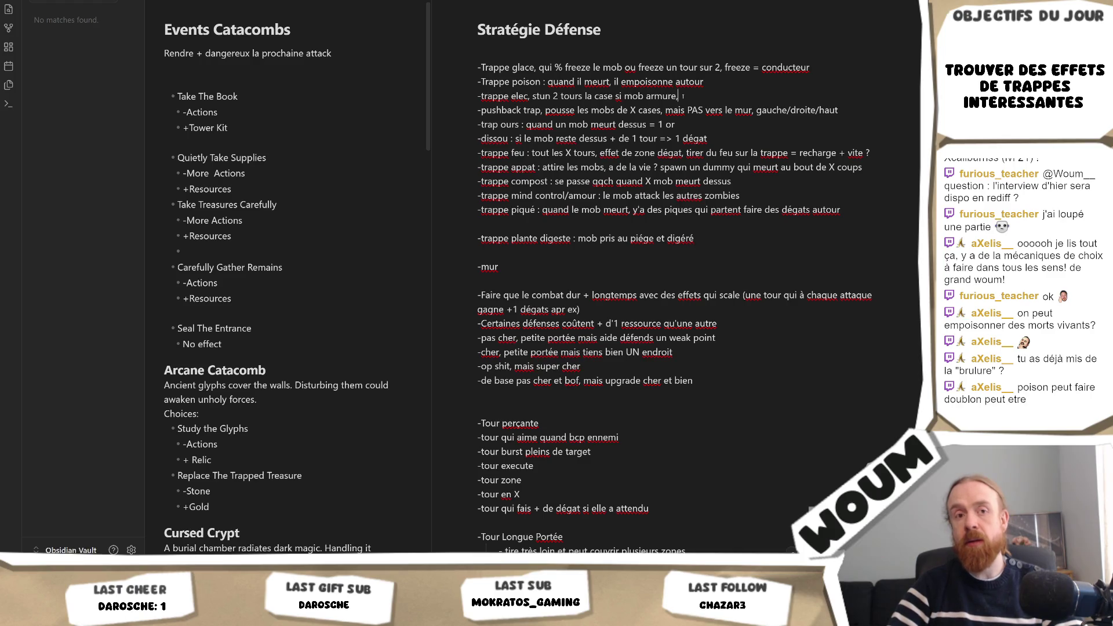
{"action": "type", "text": ","}
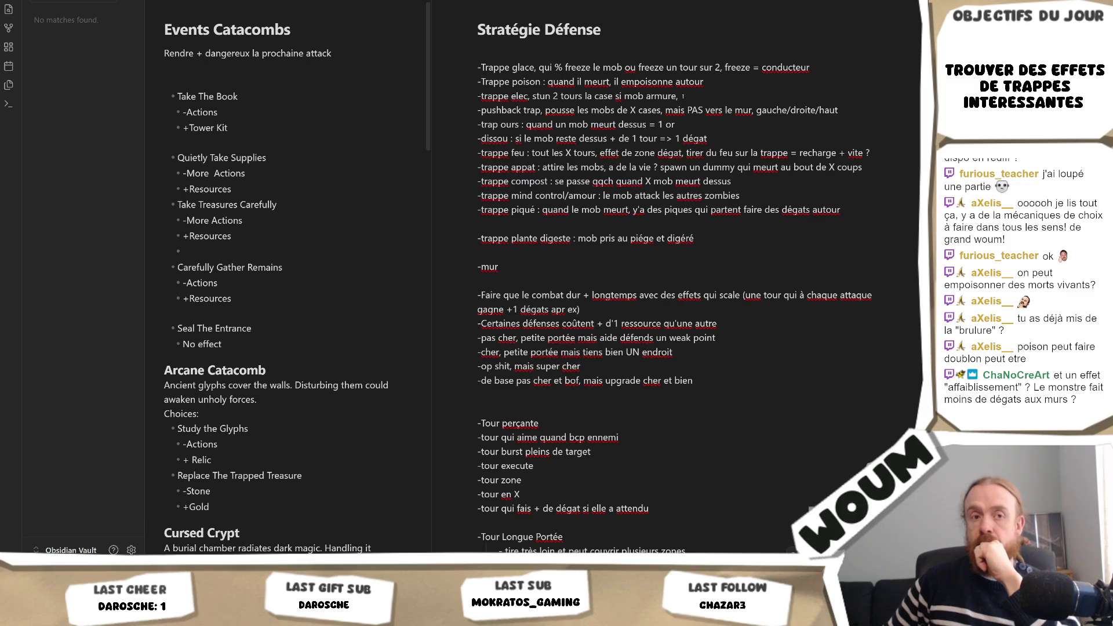
Add the weakening trap line (less damage to the wall) and rewrite the poison trap to create 'un nuage de poison'.
{"action": "left_click", "coordinate": [580, 310]}
{"action": "key", "text": "Up"}
{"action": "key", "text": "Up"}
{"action": "key", "text": "Up"}
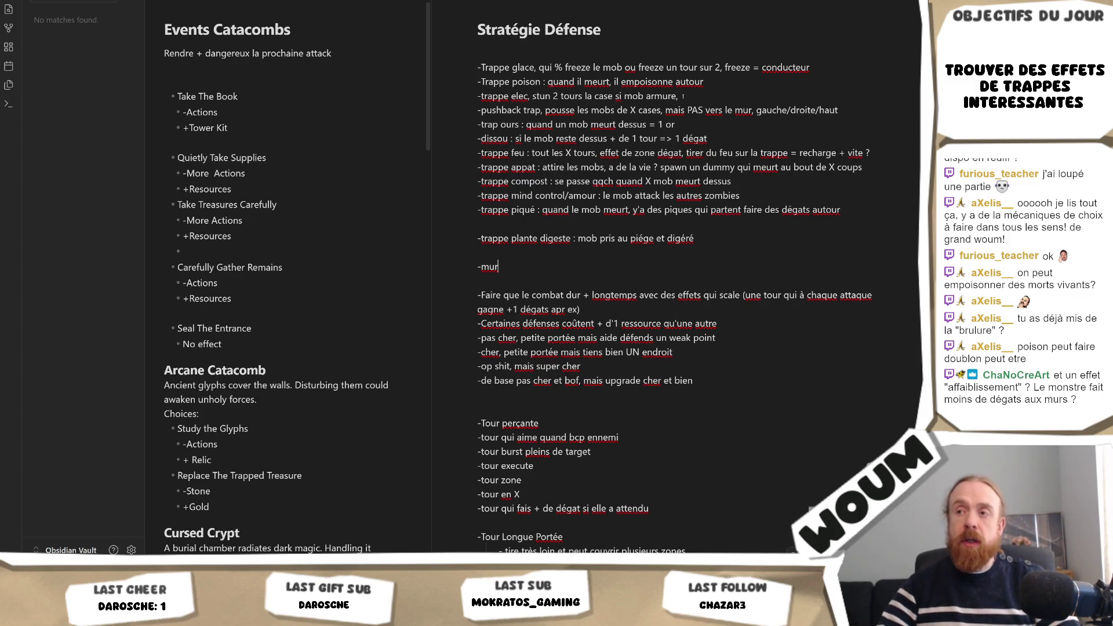
{"action": "type", "text": "-trappe affaibli"}
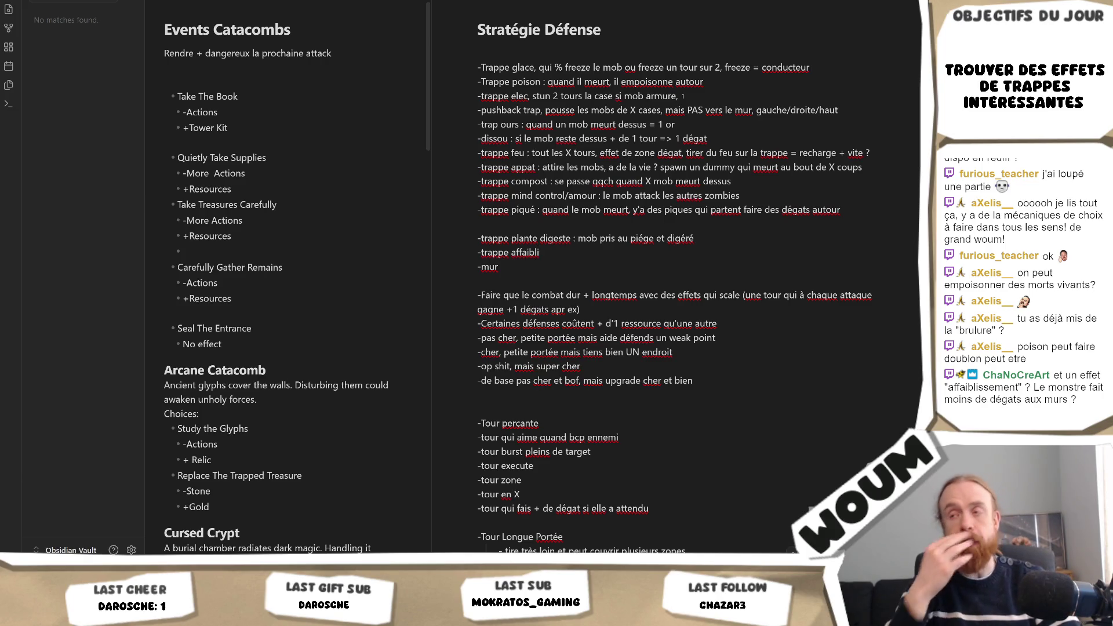
{"action": "type", "text": " : - de dégat au mu"}
{"action": "type", "text": "r"}
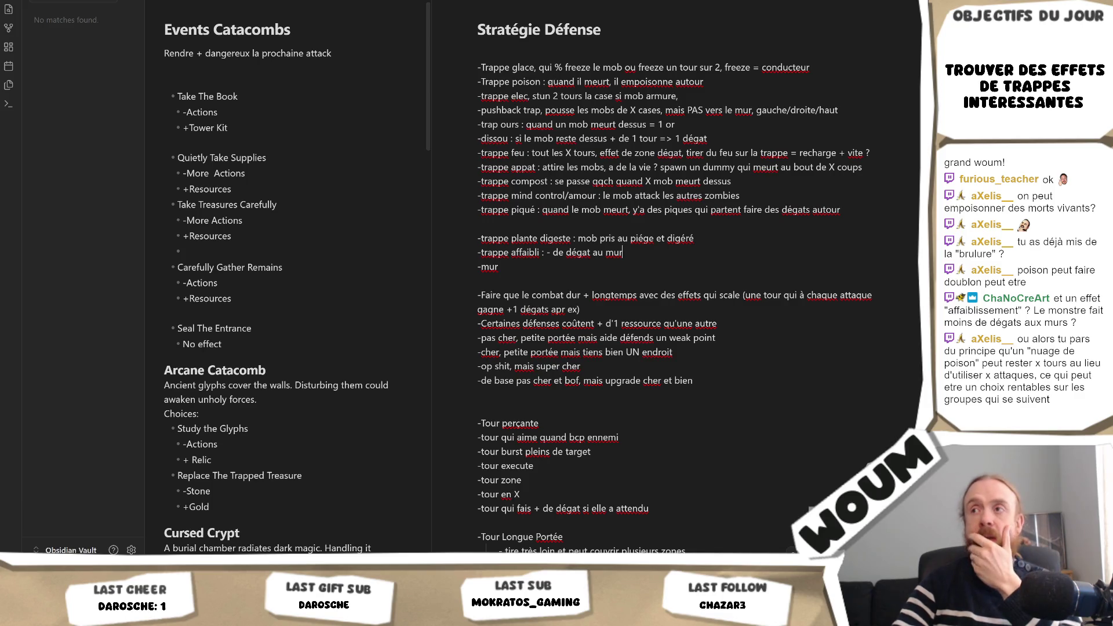
{"action": "mouse_move", "coordinate": [704, 80]}
{"action": "left_mouse_down"}
{"action": "mouse_move", "coordinate": [612, 81]}
{"action": "mouse_move", "coordinate": [621, 81]}
{"action": "left_mouse_up"}
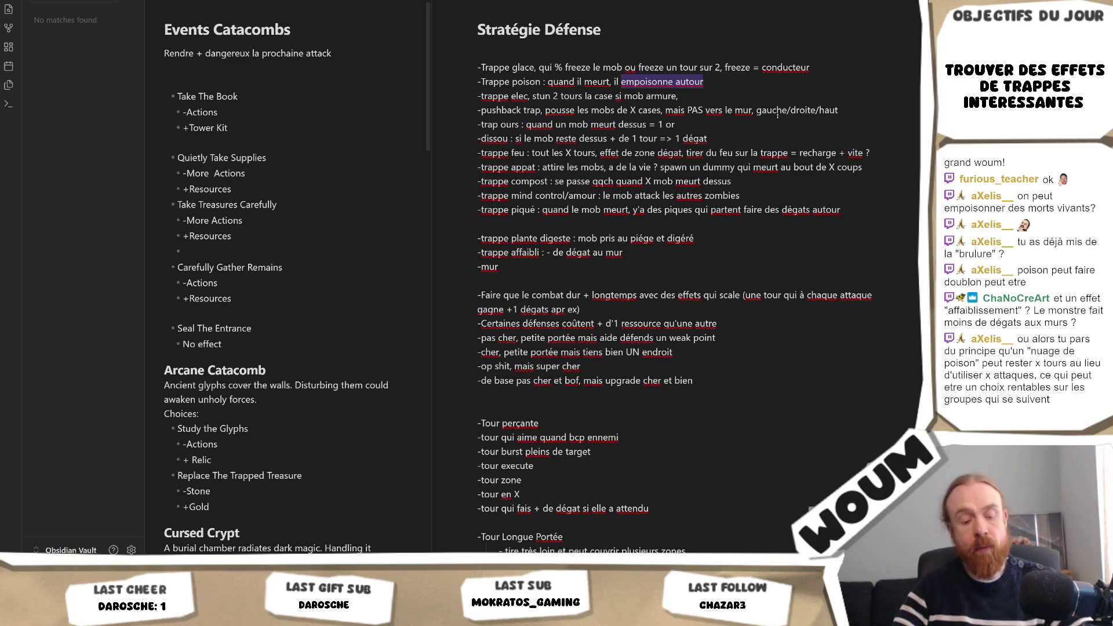
{"action": "type", "text": "créé un"}
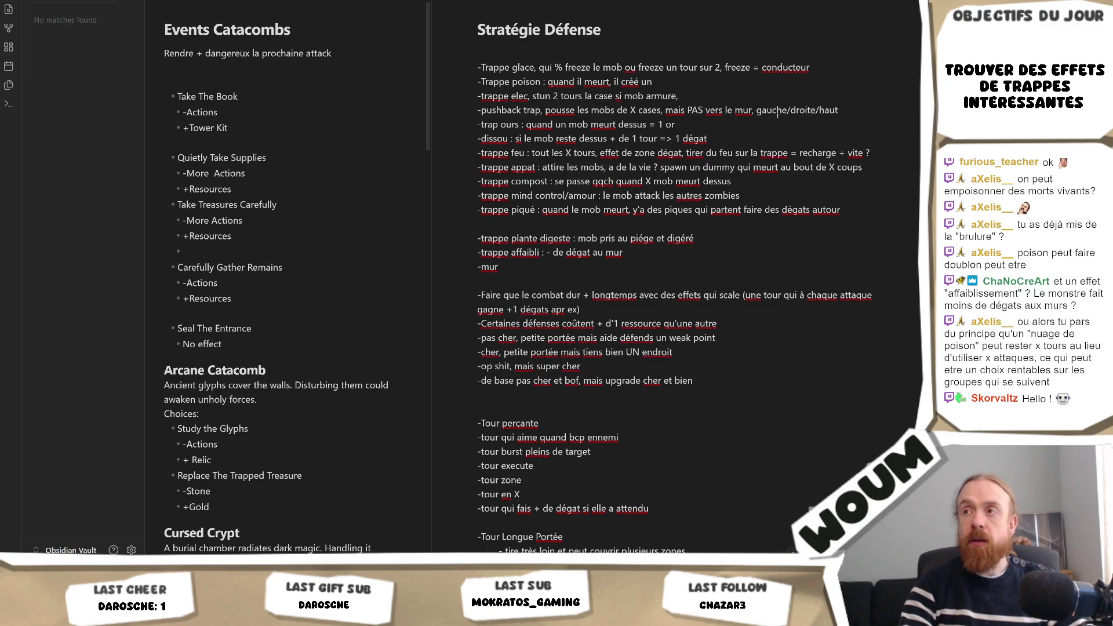
{"action": "type", "text": "nuage de pi"}
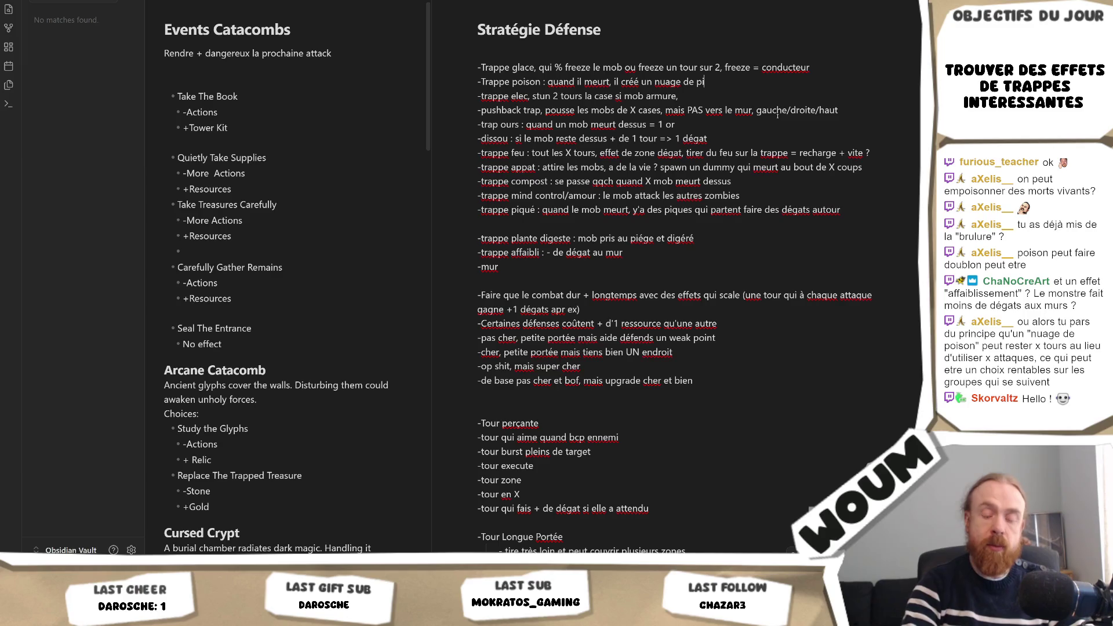
{"action": "key", "text": "BackSpace"}
{"action": "type", "text": "oison"}
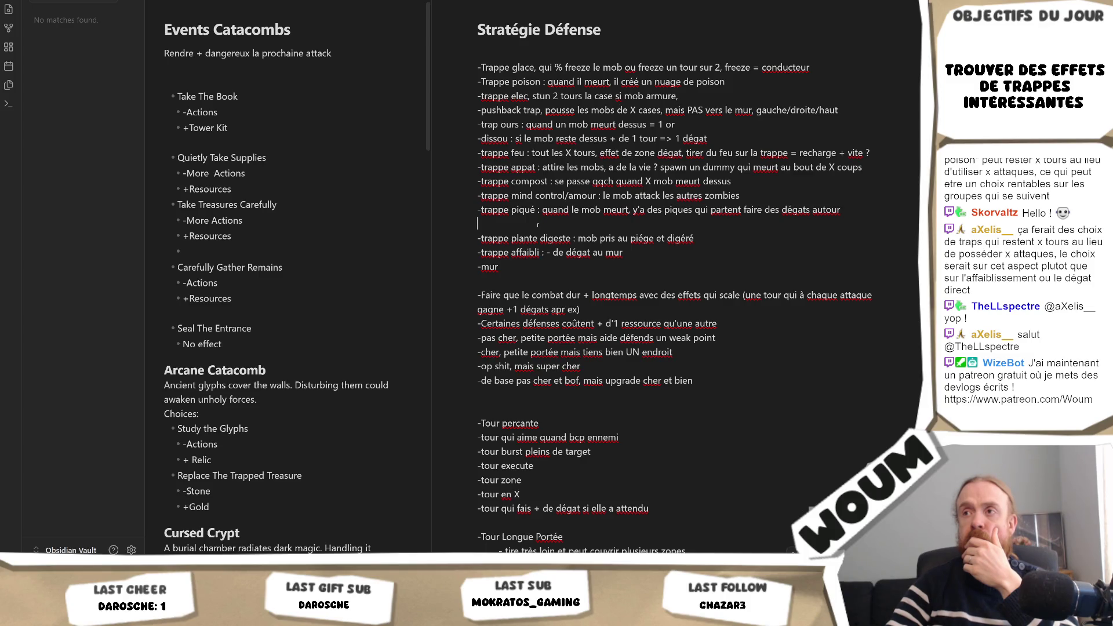
Check spelling suggestions for 'digeste', dismiss them and place the caret on the empty line after the spike trap.
{"action": "right_click", "coordinate": [538, 224]}
{"action": "left_click", "coordinate": [484, 229]}
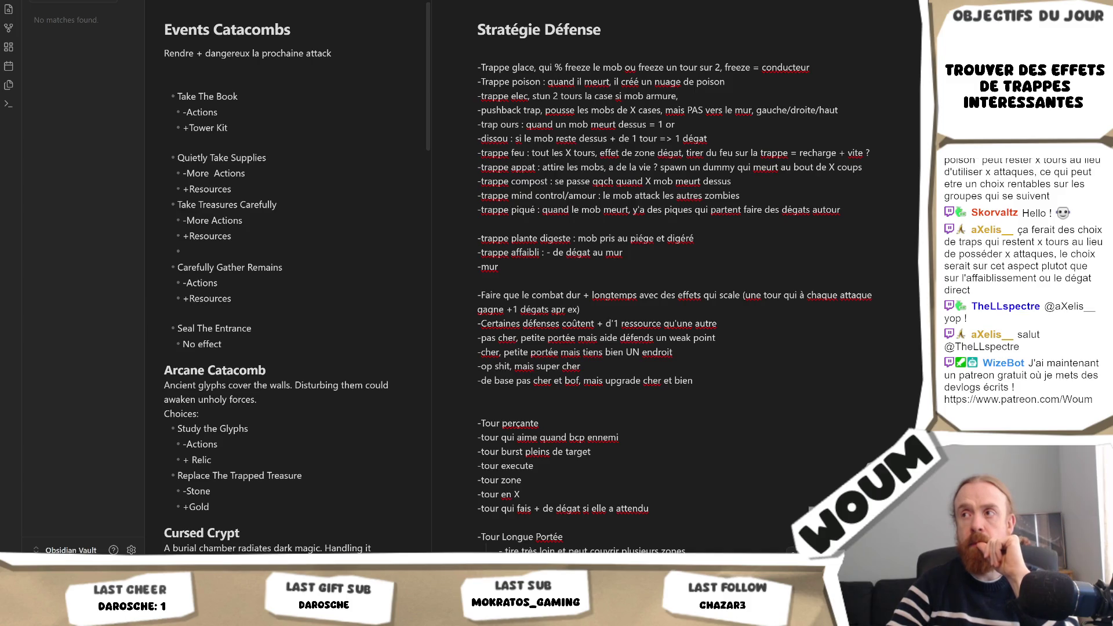
{"action": "right_click", "coordinate": [550, 241]}
{"action": "left_click", "coordinate": [501, 225]}
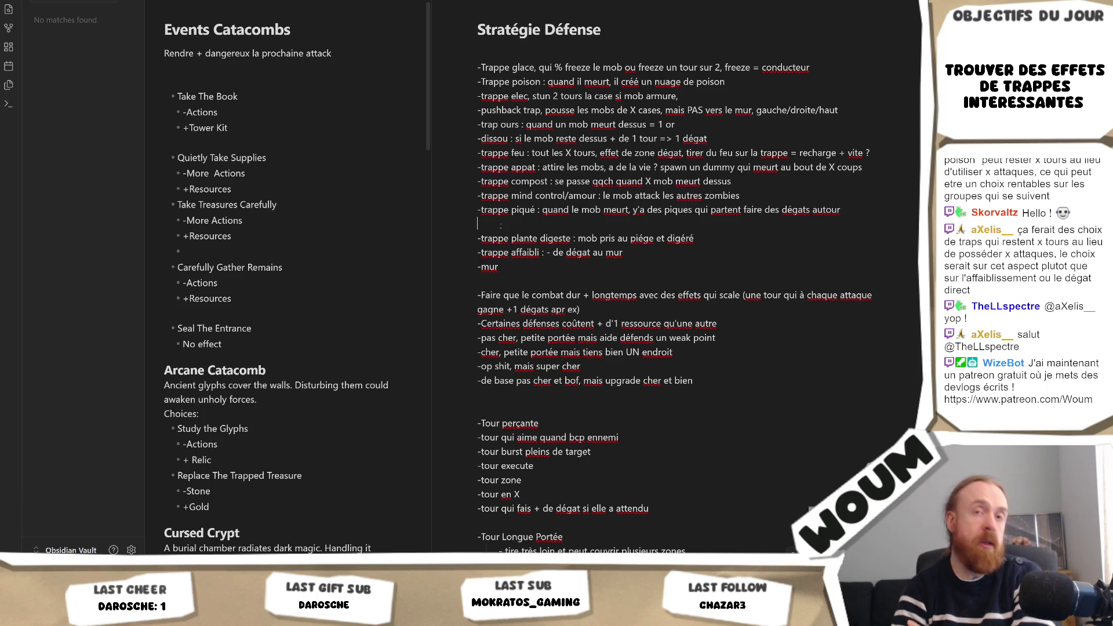
{"action": "left_click", "coordinate": [500, 224]}
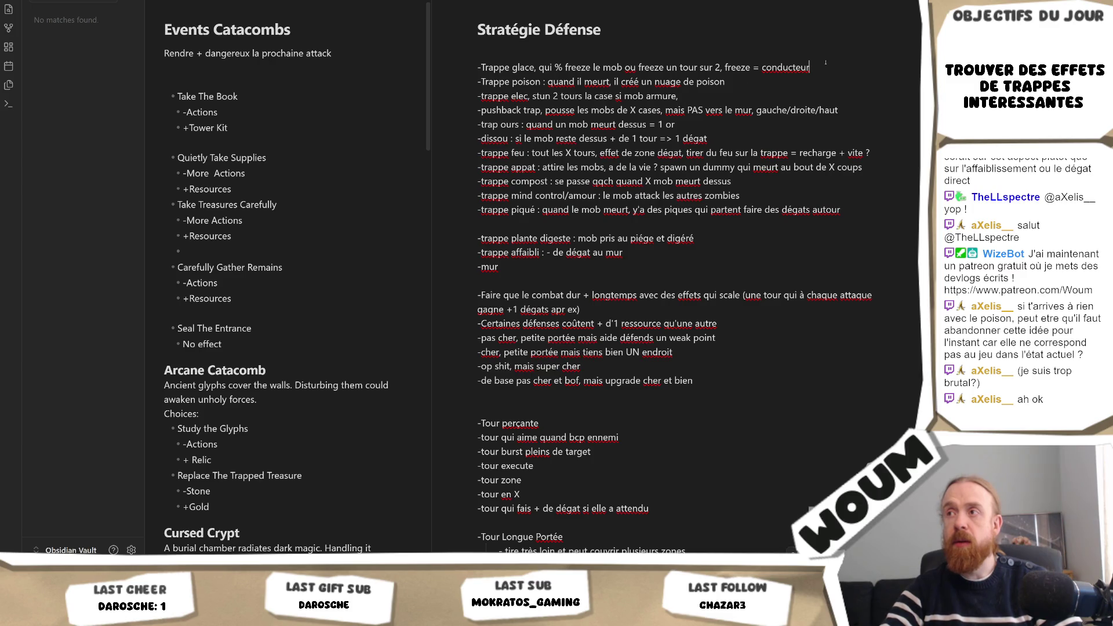
Insert blank lines under the ice trap and move the 'trappe appat' line beneath it.
{"action": "key", "text": "Return"}
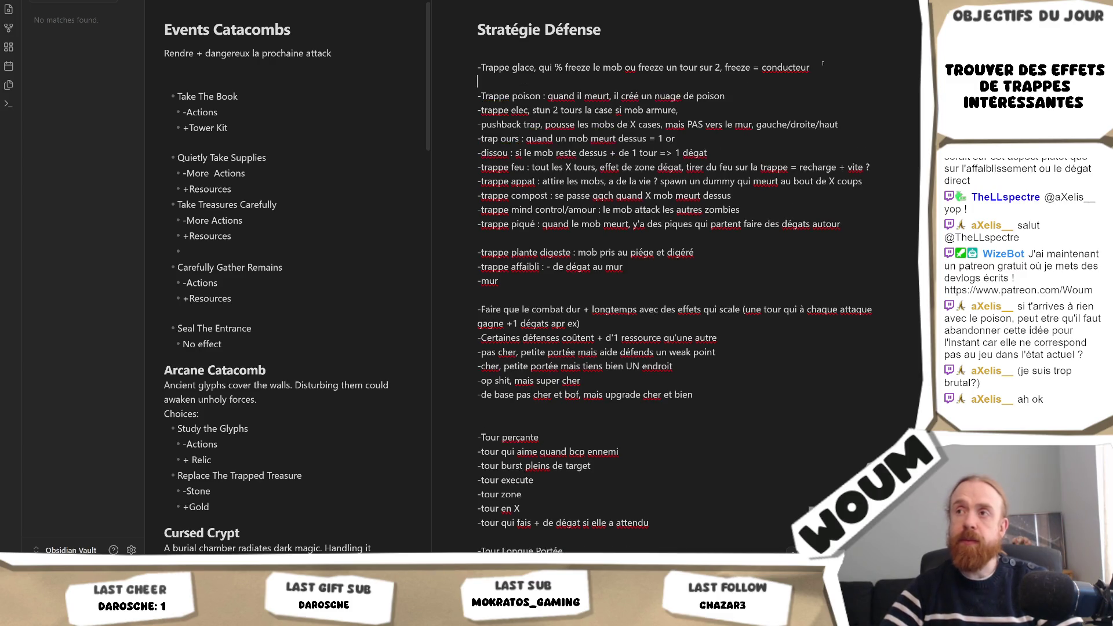
{"action": "key", "text": "Return"}
{"action": "key", "text": "Up"}
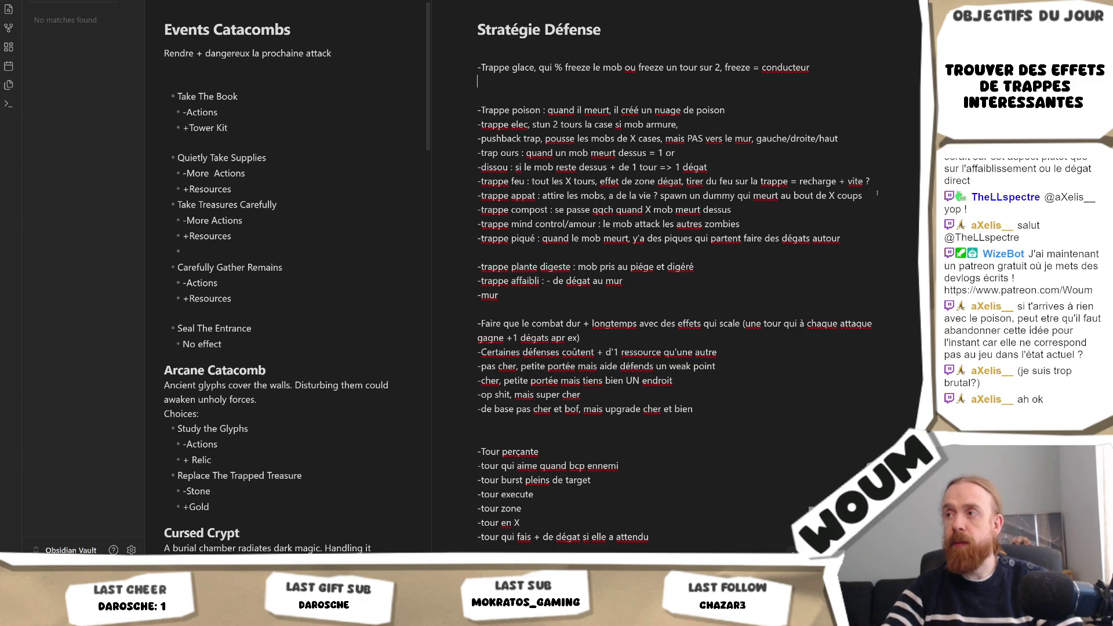
{"action": "left_click_drag", "start_coordinate": [877, 195], "coordinate": [872, 182]}
{"action": "key", "text": "ctrl+c"}
{"action": "key", "text": "BackSpace"}
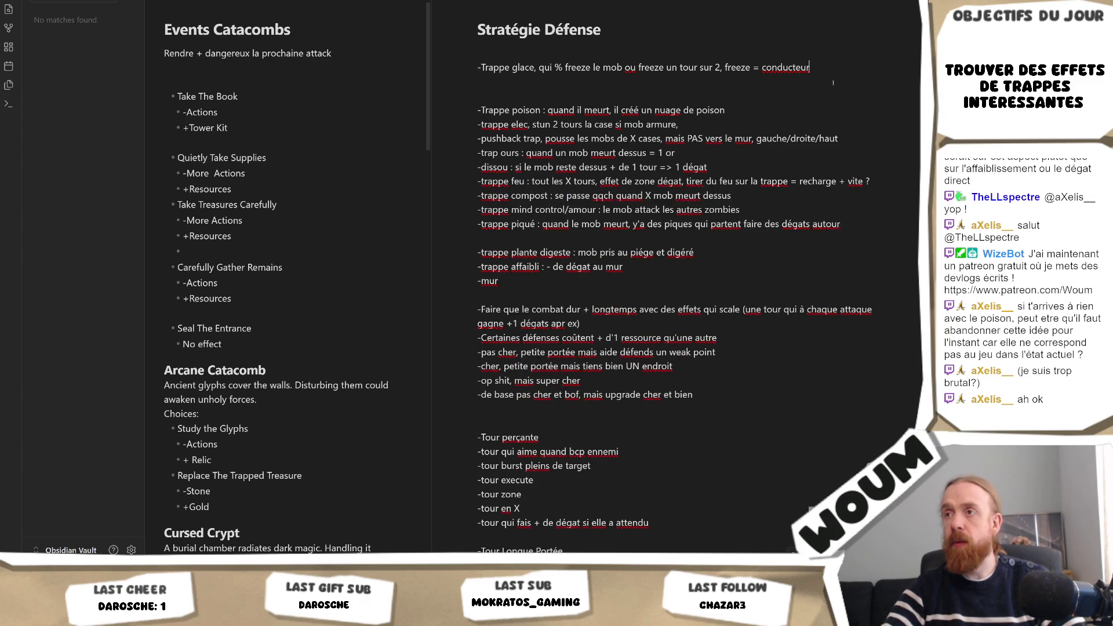
{"action": "key", "text": "ctrl+v"}
Move the pushback trap line below appat and bring the 'trap ours' line after it.
{"action": "left_click_drag", "start_coordinate": [852, 156], "coordinate": [853, 145]}
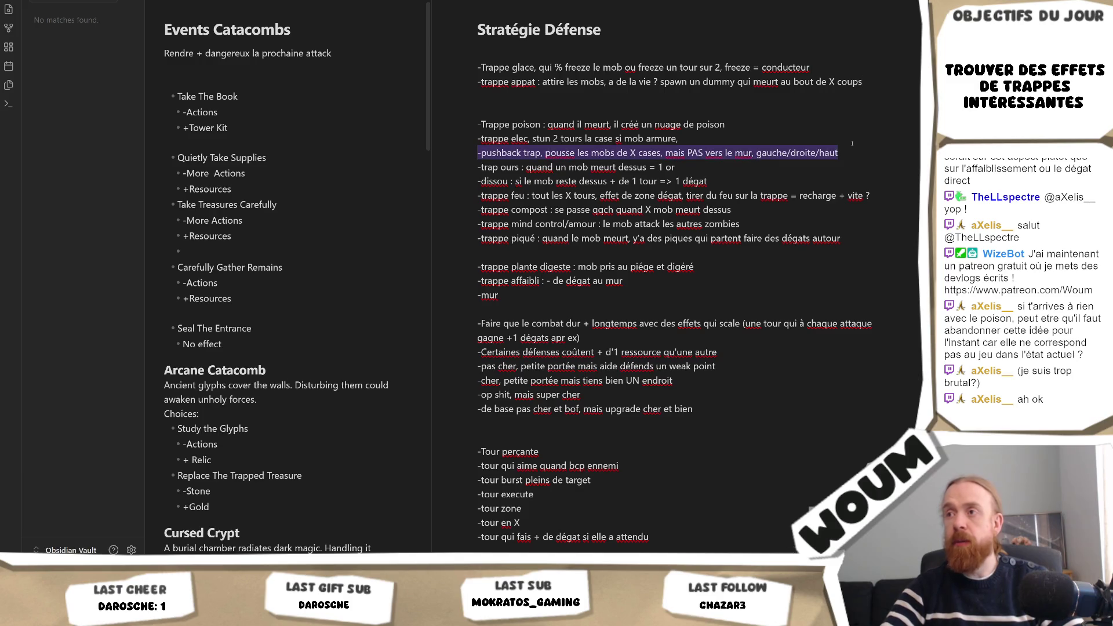
{"action": "key", "text": "ctrl+x"}
{"action": "left_click", "coordinate": [884, 86]}
{"action": "key", "text": "Return"}
{"action": "key", "text": "ctrl+v"}
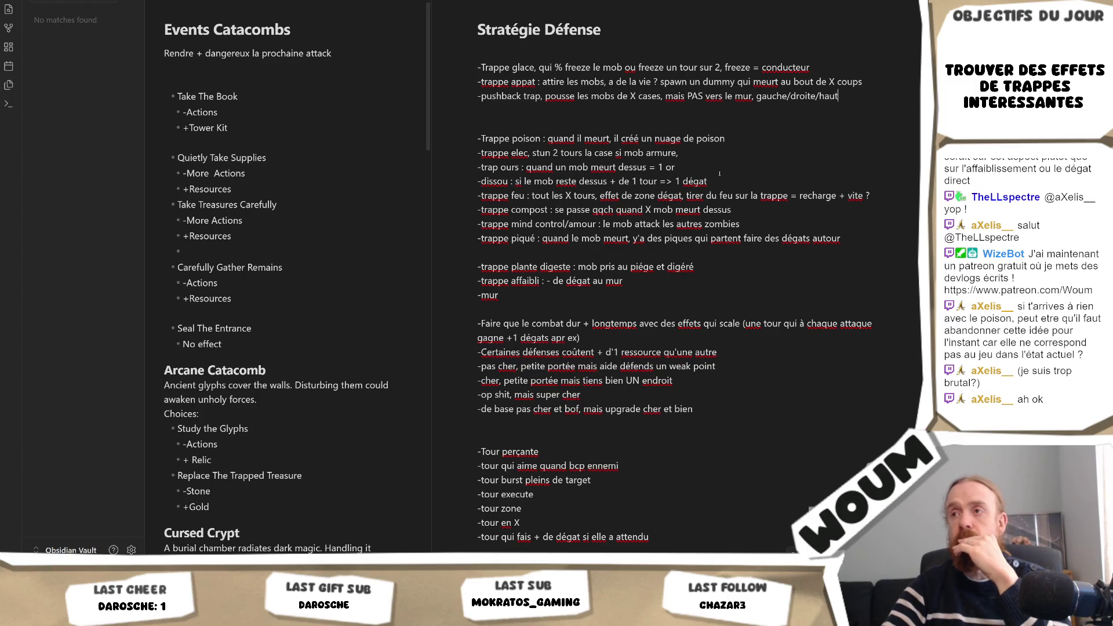
{"action": "key", "text": "shift+Up"}
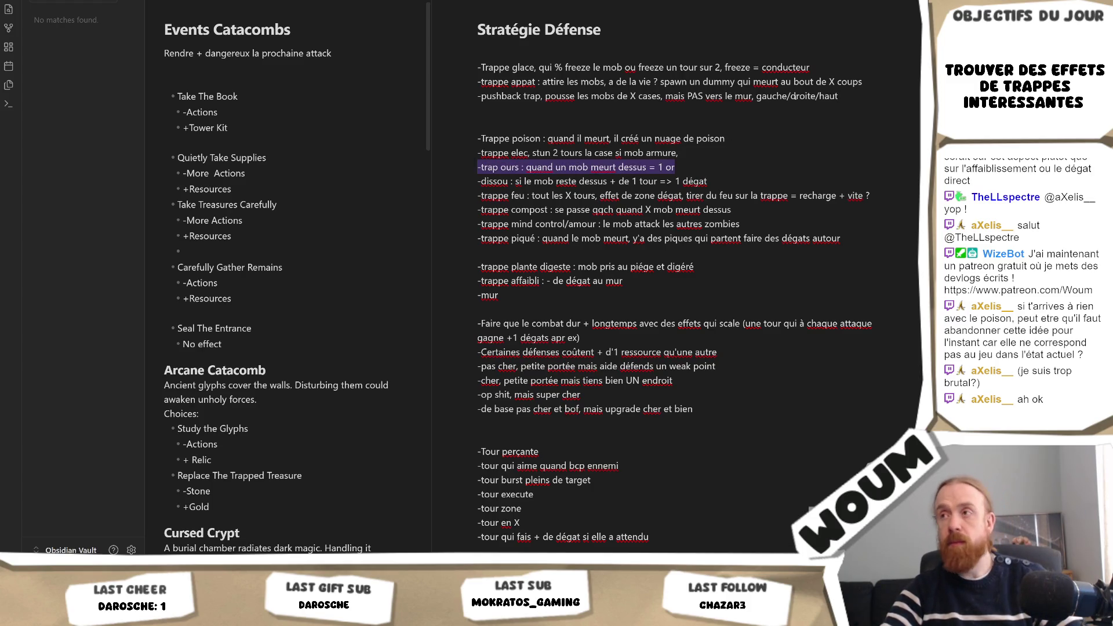
{"action": "key", "text": "BackSpace"}
{"action": "key", "text": "ctrl+z"}
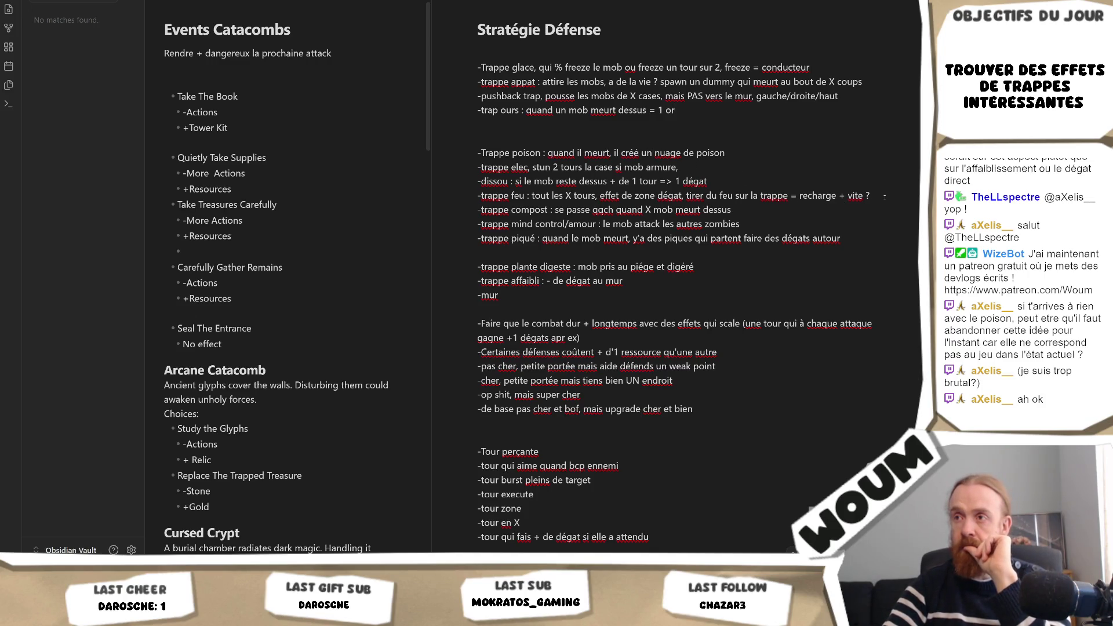
Move the 'trappe feu' line directly after the bear trap line.
{"action": "left_click_drag", "start_coordinate": [871, 196], "coordinate": [871, 187]}
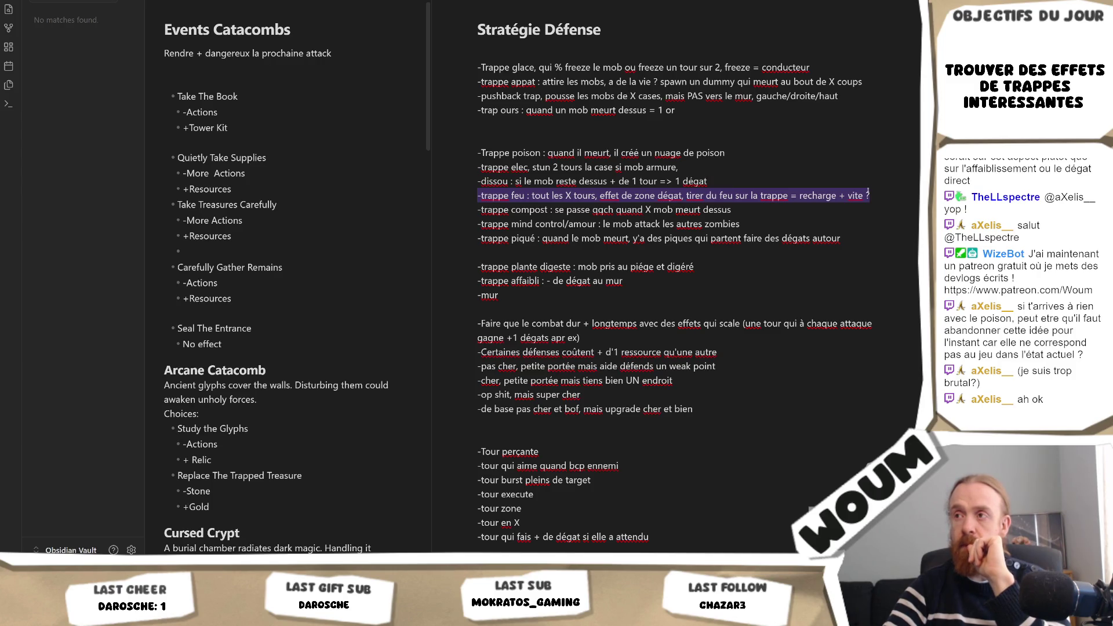
{"action": "key", "text": "ctrl+x"}
{"action": "left_click", "coordinate": [695, 106]}
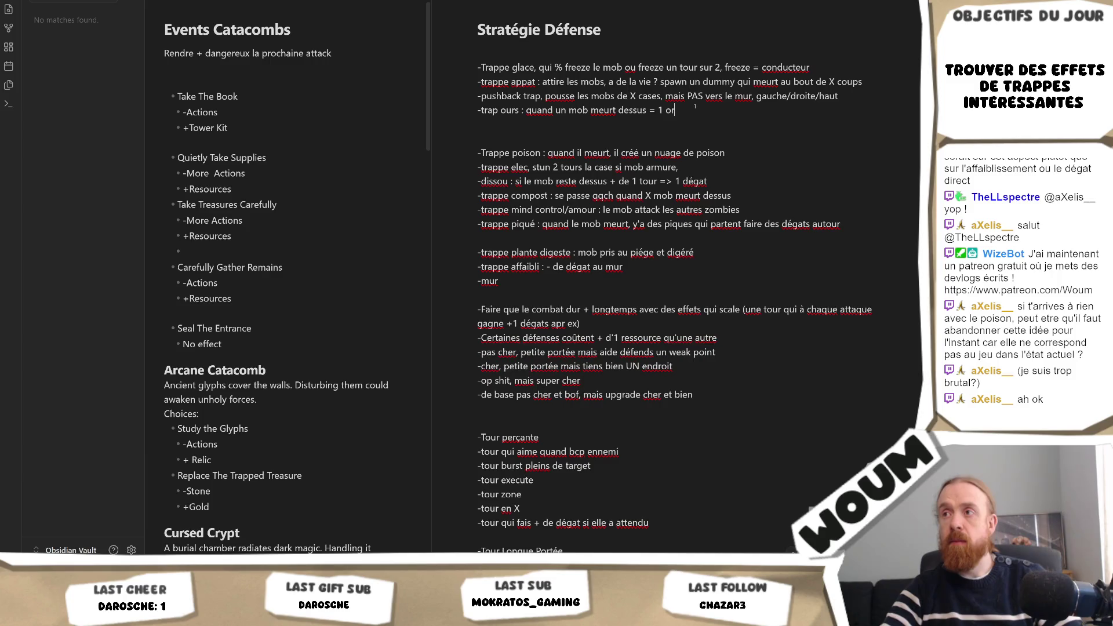
{"action": "key", "text": "Return"}
{"action": "key", "text": "ctrl+v"}
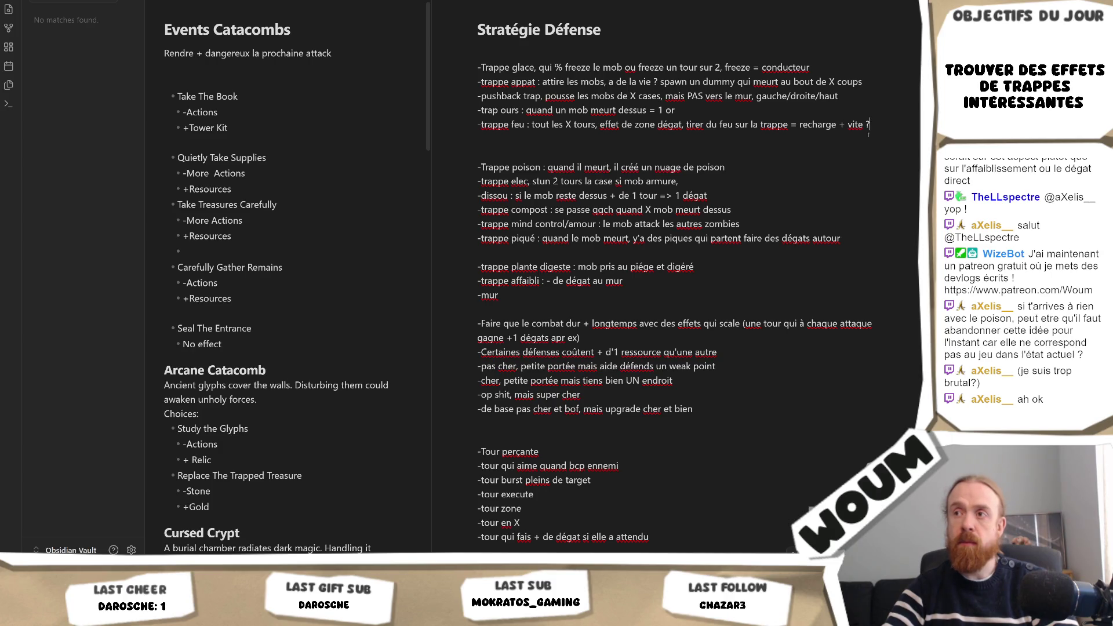
Move the 'trappe elec' line below trappe feu and delete the ' = conducteur' ending from the ice trap line.
{"action": "left_click_drag", "start_coordinate": [779, 175], "coordinate": [783, 162]}
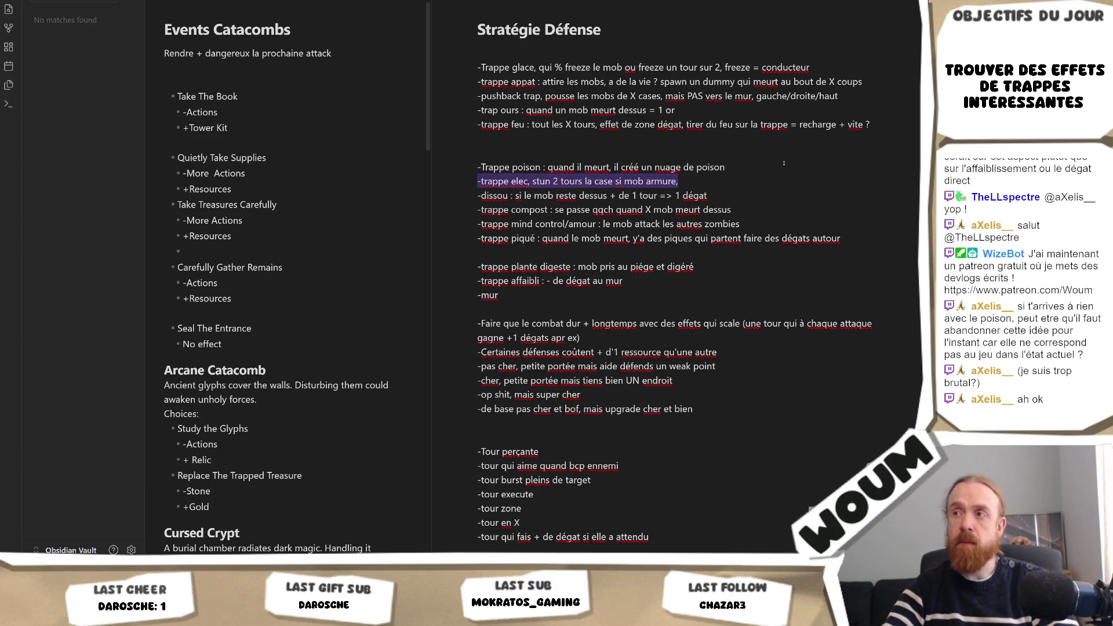
{"action": "key", "text": "Return"}
{"action": "type", "text": "-trappe elec, stun 2 tours la case si mob armure,"}
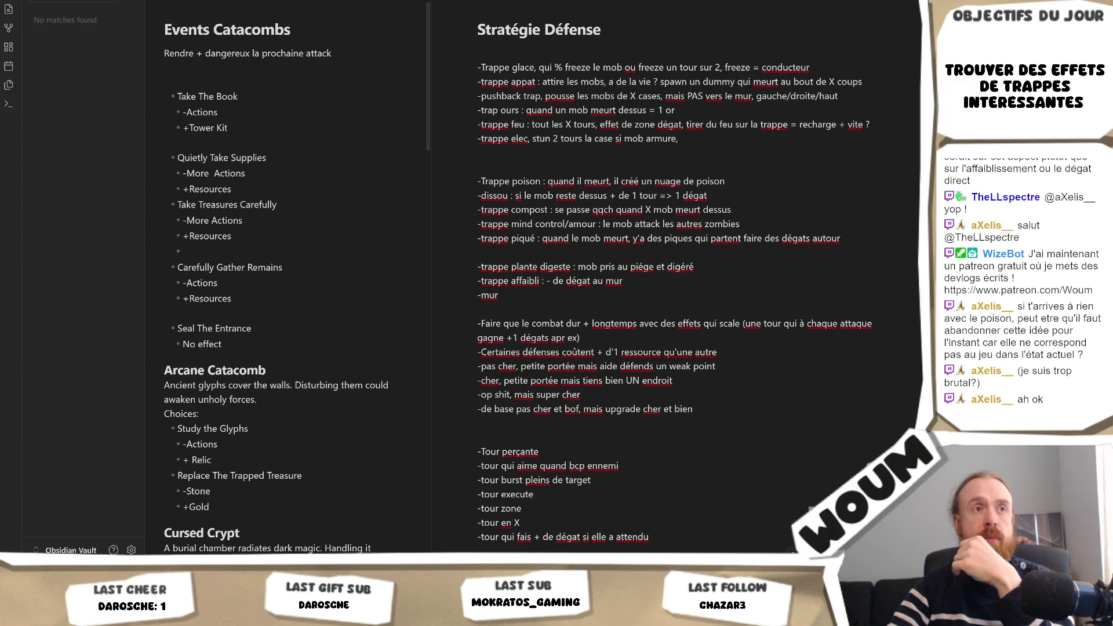
{"action": "left_click", "coordinate": [817, 69]}
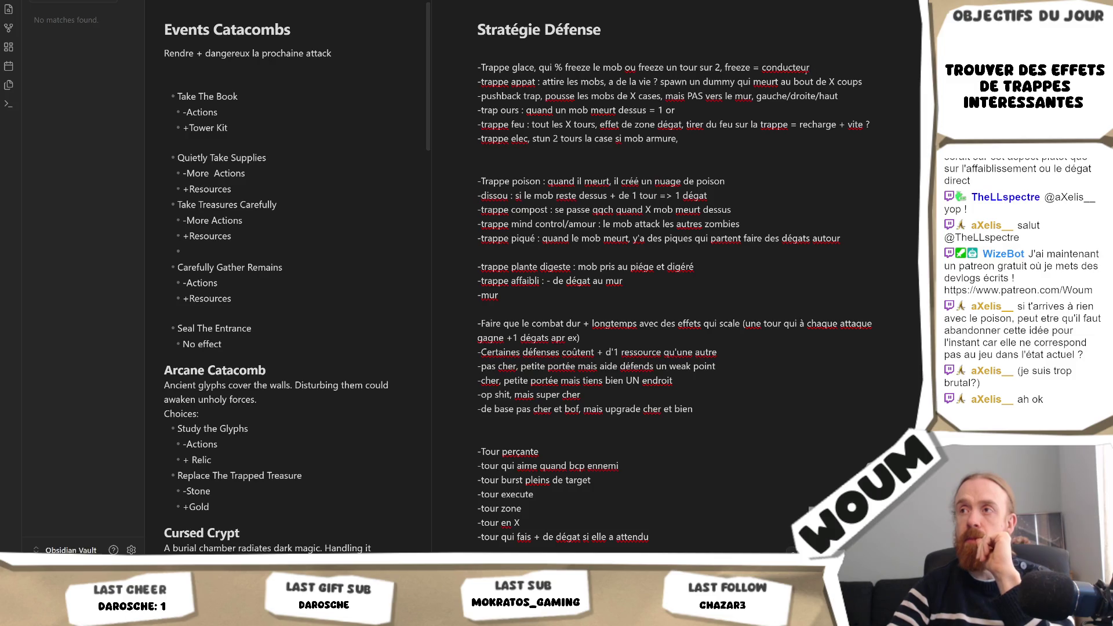
{"action": "double_click", "coordinate": [787, 67]}
{"action": "key", "text": "BackSpace"}
{"action": "key", "text": "BackSpace"}
{"action": "key", "text": "BackSpace"}
{"action": "key", "text": "BackSpace"}
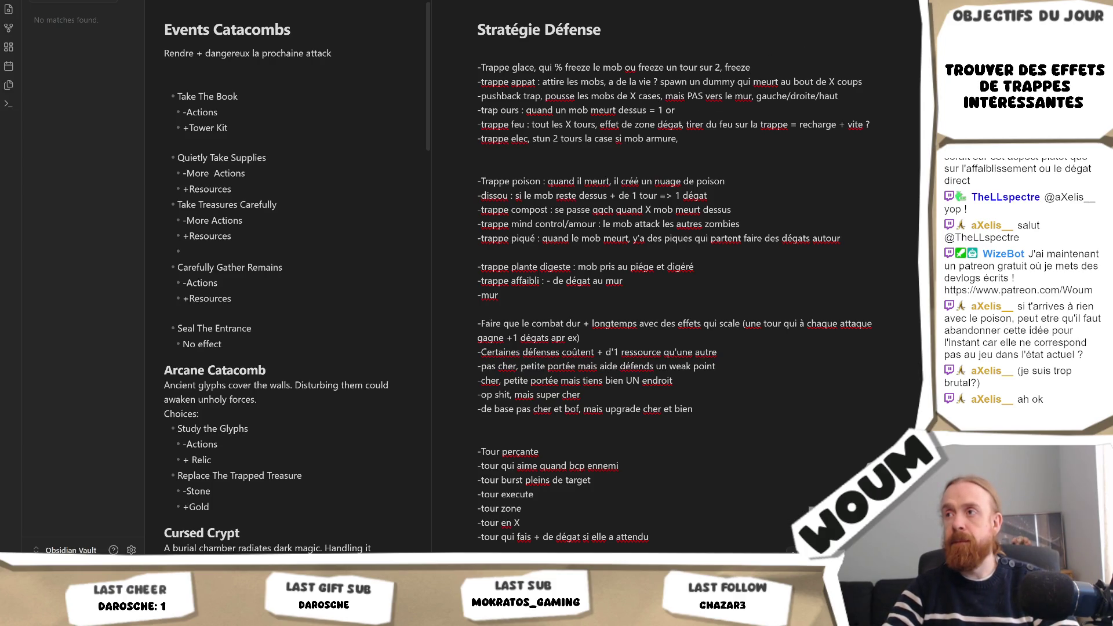
Trim the fire trap line to end at "effet de zone dégat", removing the recharge remark.
{"action": "left_click_drag", "start_coordinate": [684, 124], "coordinate": [871, 125]}
{"action": "key", "text": "BackSpace"}
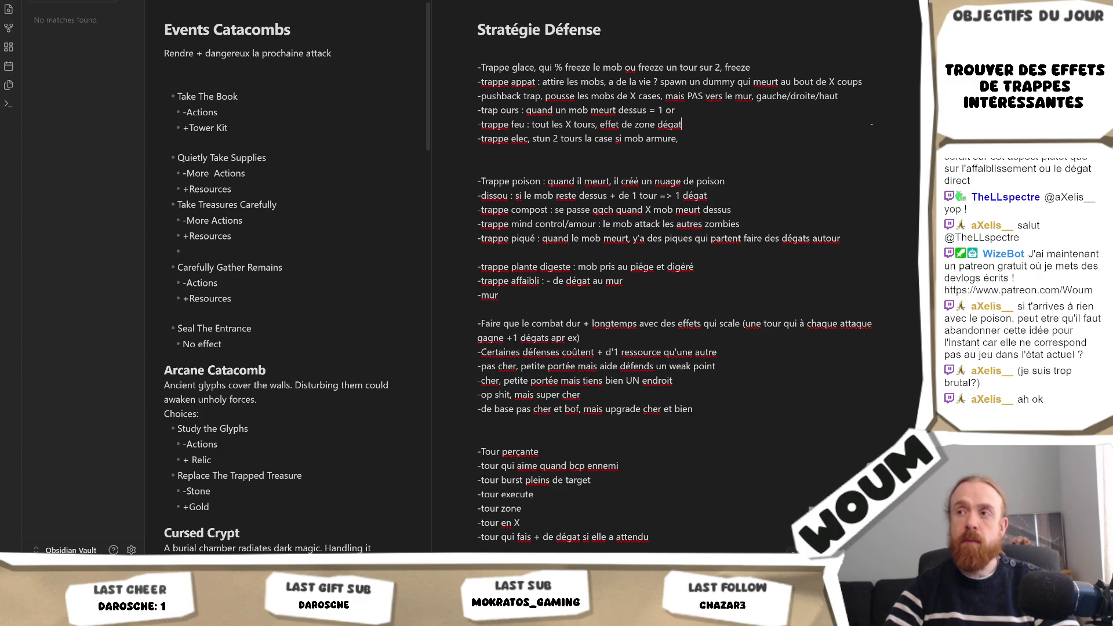
{"action": "key", "text": "BackSpace"}
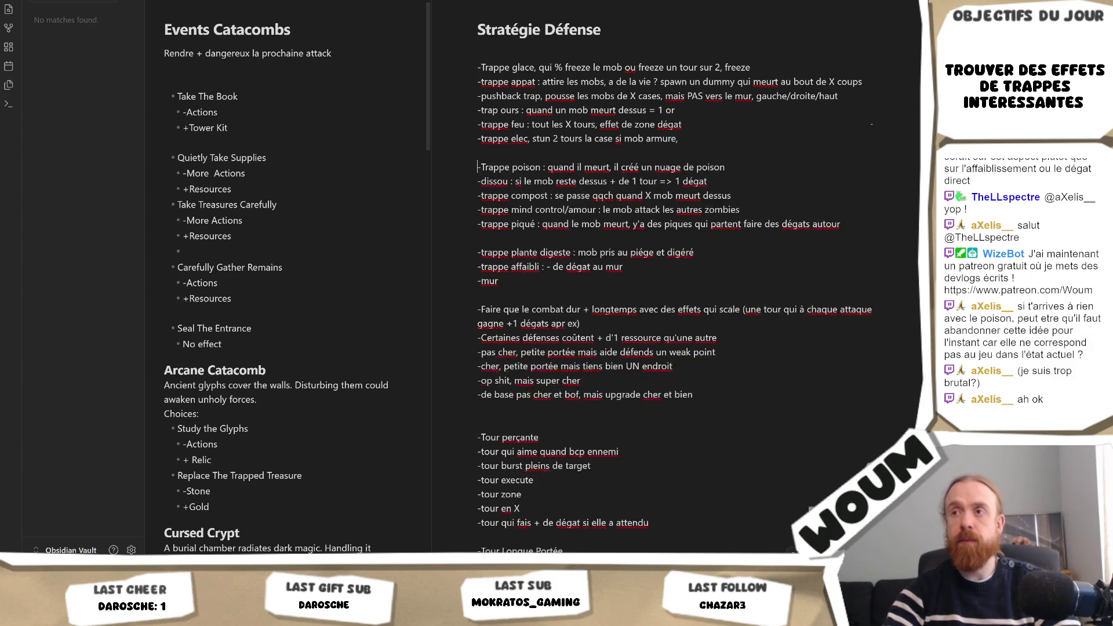
Pull the poison and dissou lines up under the electric trap and leave a gap before compost.
{"action": "key", "text": "BackSpace"}
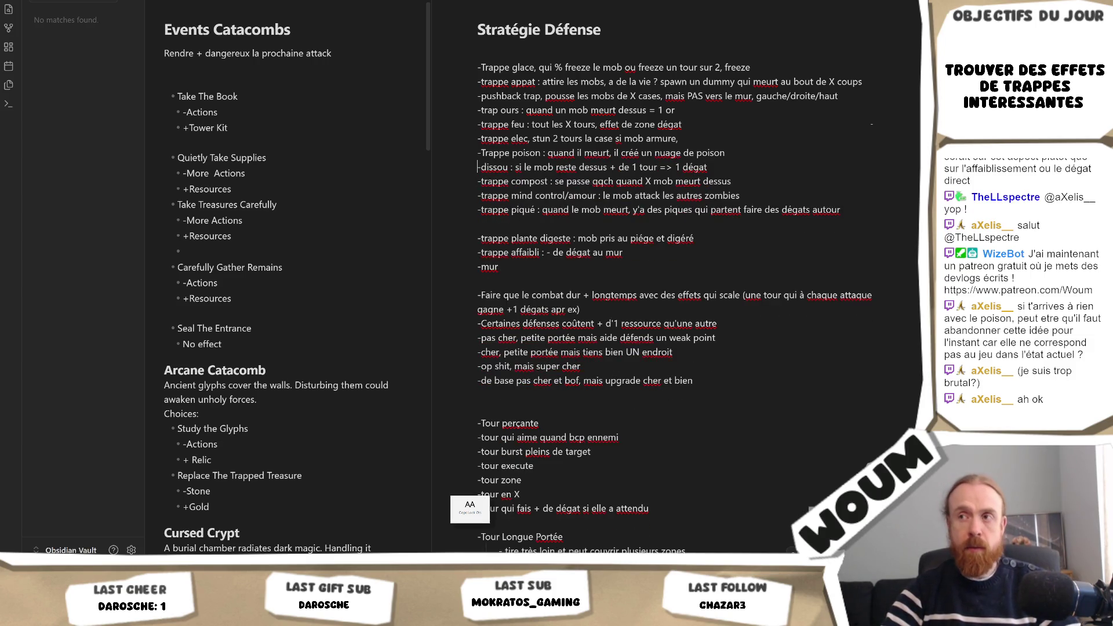
{"action": "key", "text": "Return"}
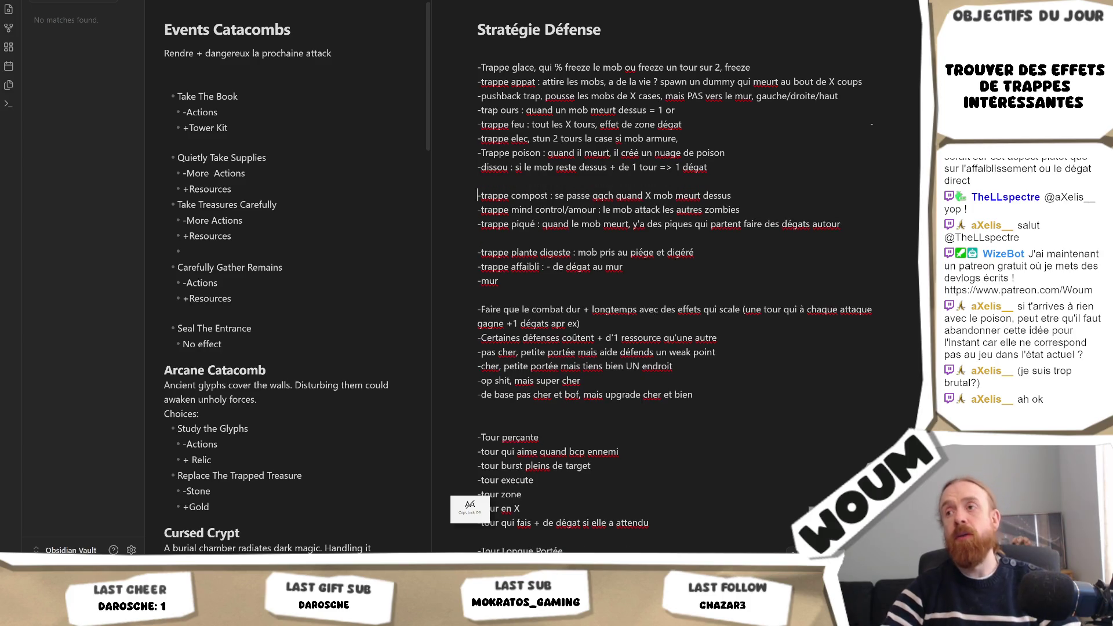
{"action": "key", "text": "Return"}
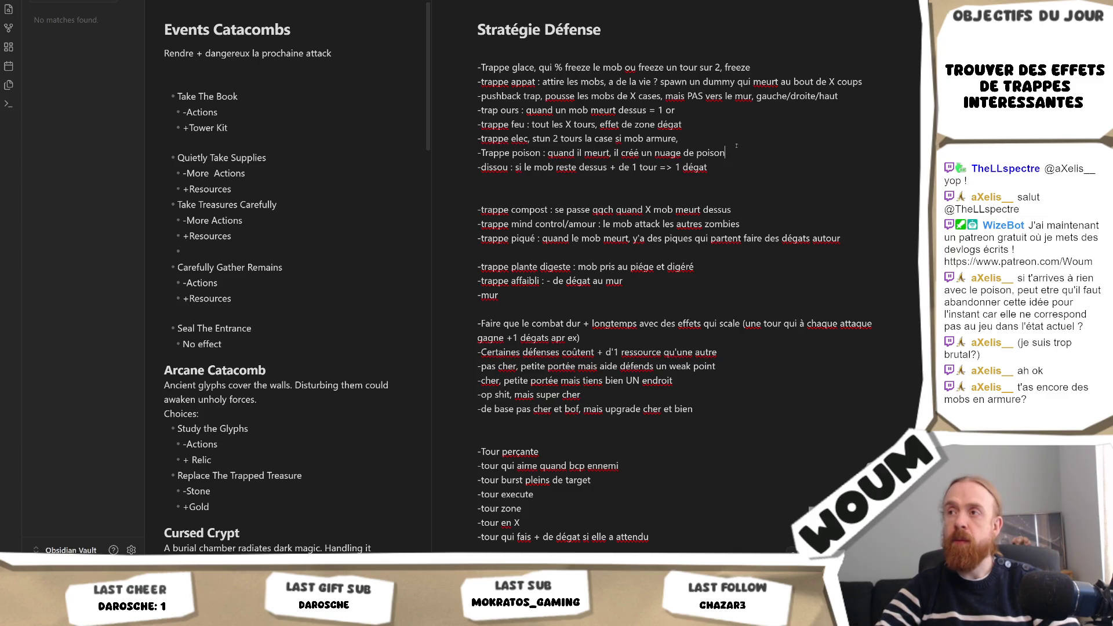
Move the '-Trappe poison' line directly under the ice trap line, followed by a blank line.
{"action": "key", "text": "shift+Up"}
{"action": "key", "text": "BackSpace"}
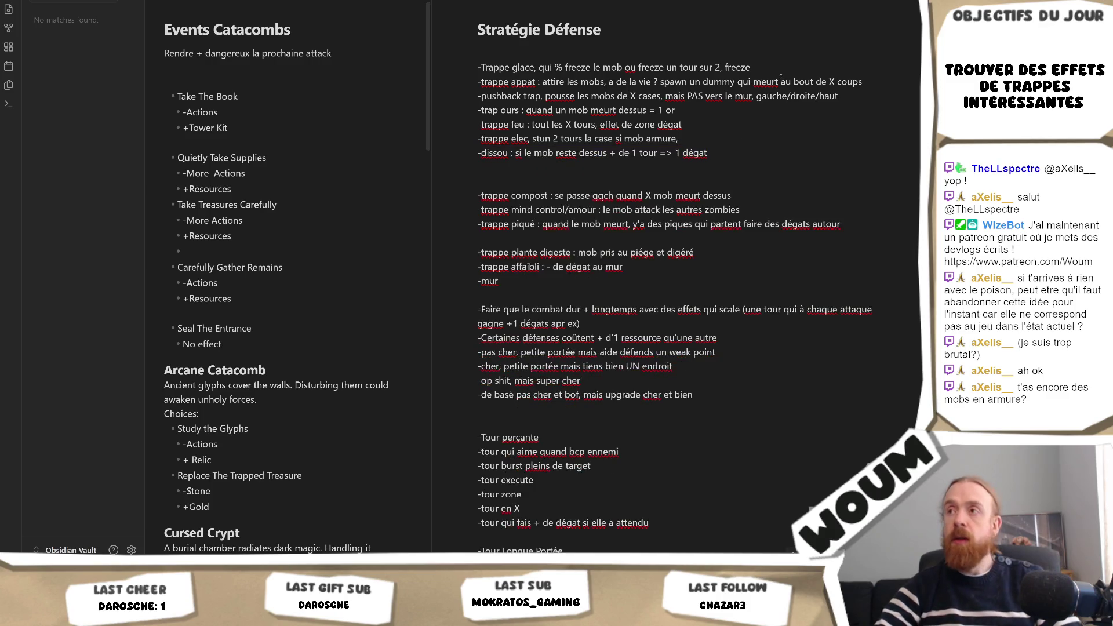
{"action": "key", "text": "ctrl+z"}
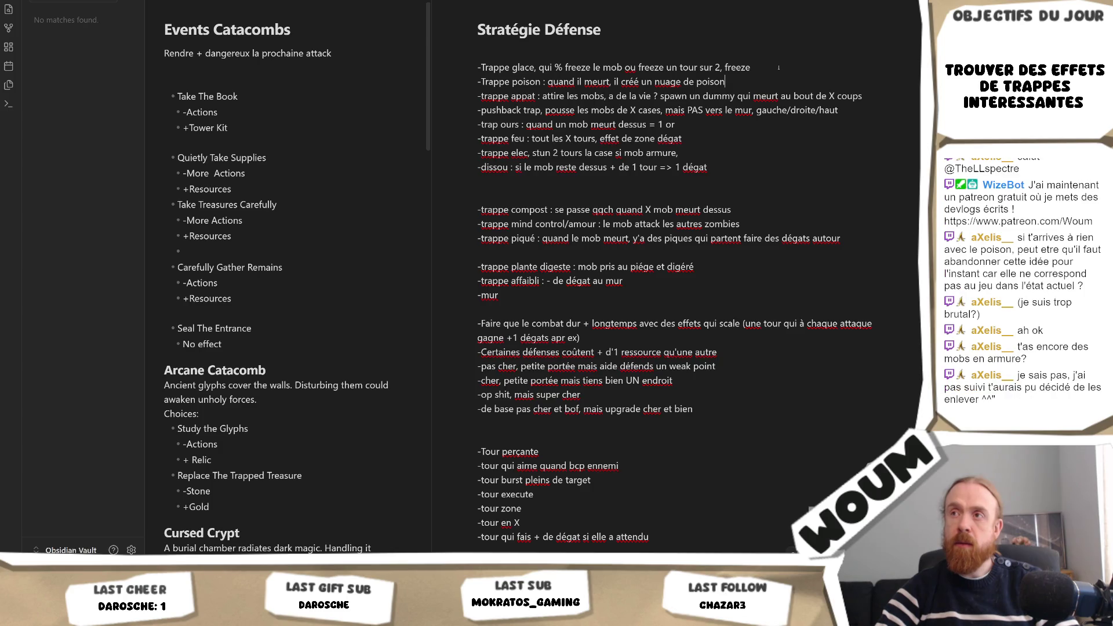
{"action": "key", "text": "Return"}
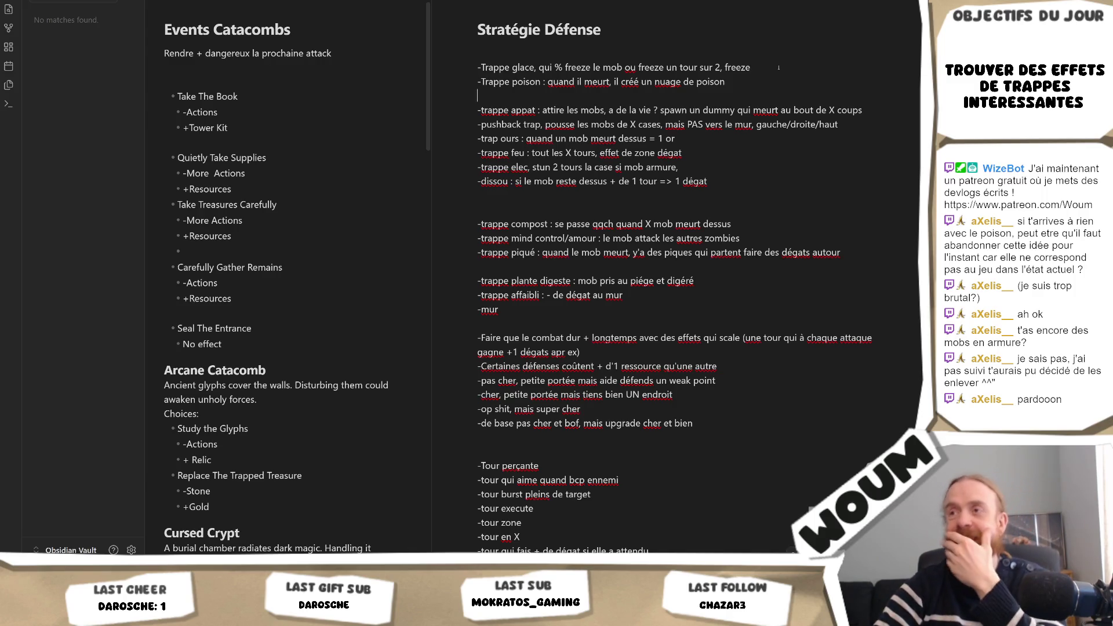
Move the '-trappe feu' line up so it sits right under the poison trap line.
{"action": "key", "text": "Down"}
{"action": "key", "text": "Down"}
{"action": "key", "text": "Down"}
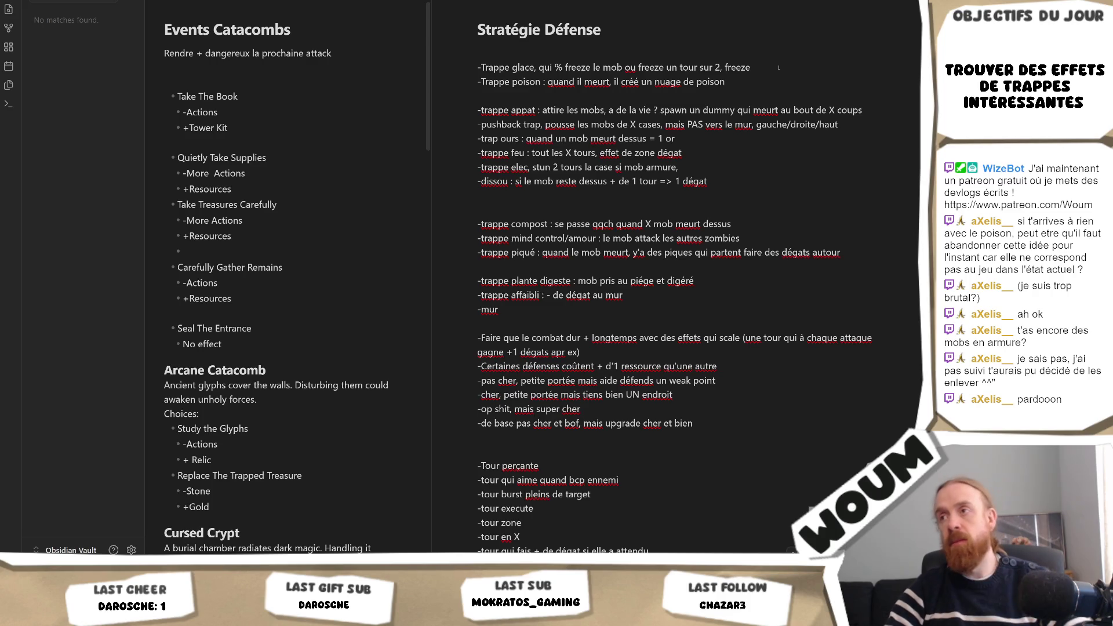
{"action": "key", "text": "shift+Down"}
{"action": "key", "text": "BackSpace"}
{"action": "key", "text": "Up"}
{"action": "key", "text": "Up"}
{"action": "key", "text": "Up"}
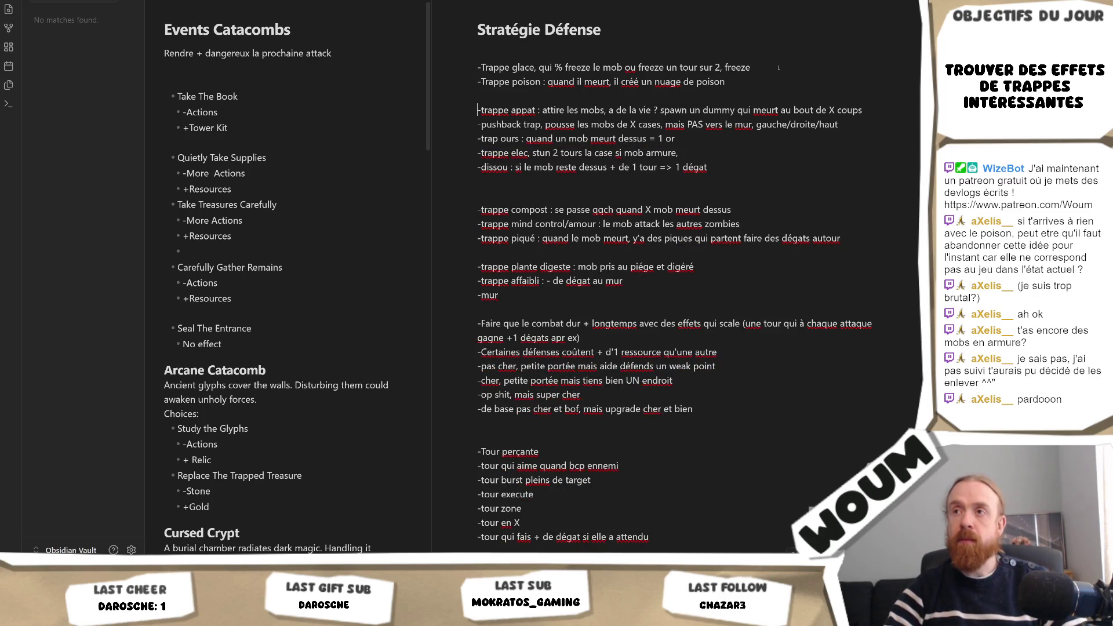
{"action": "key", "text": "ctrl+z"}
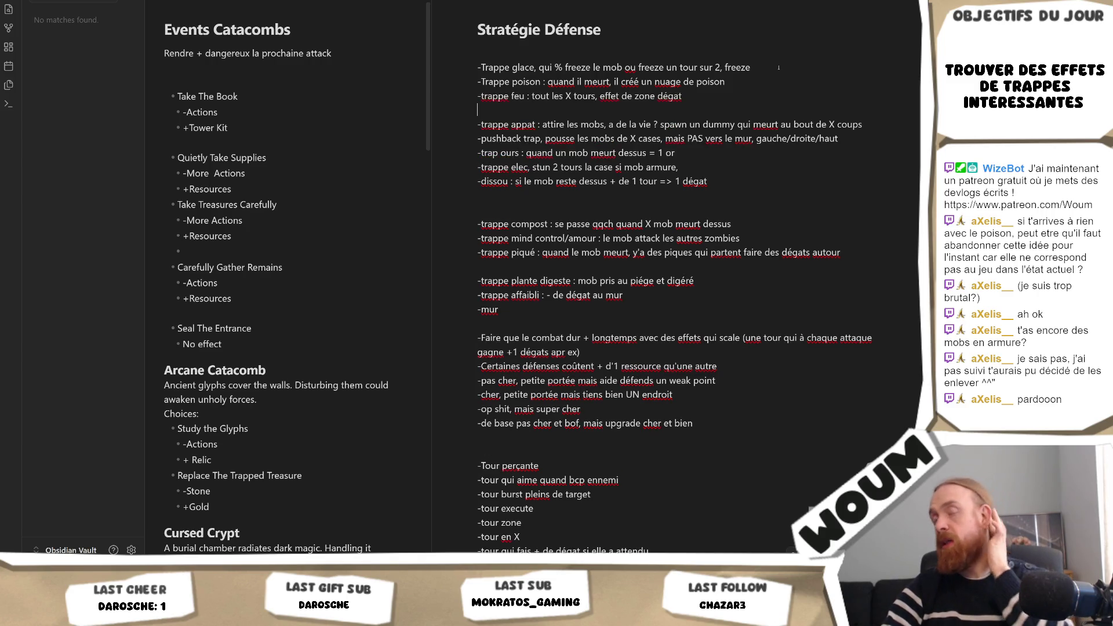
{"action": "key", "text": "Up"}
{"action": "key", "text": "Up"}
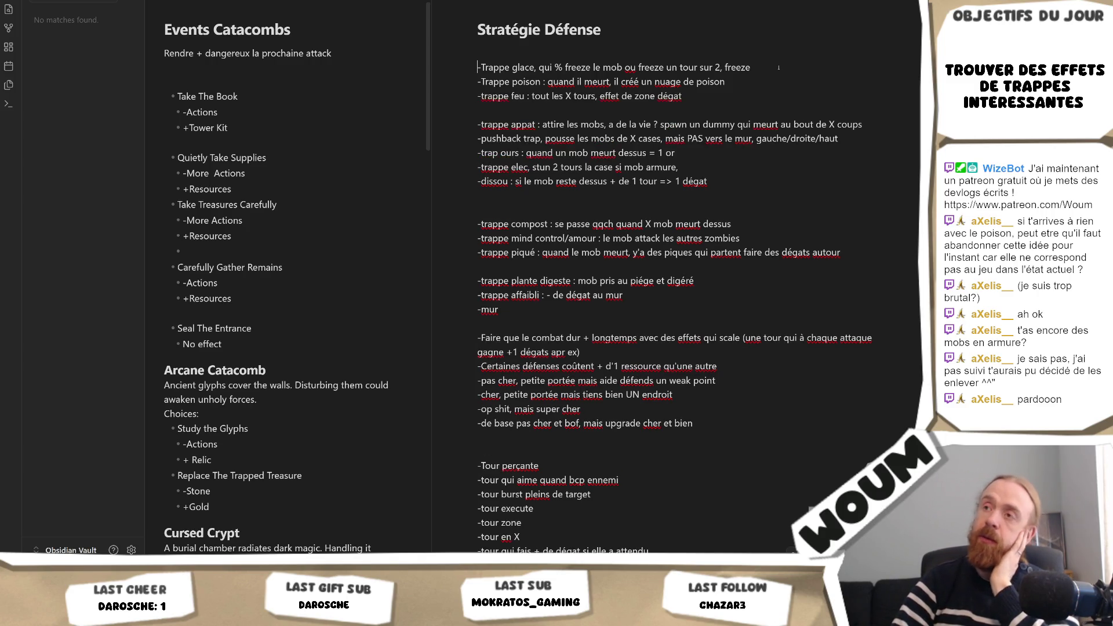
{"action": "key", "text": "Right"}
{"action": "key", "text": "Right"}
{"action": "key", "text": "Right"}
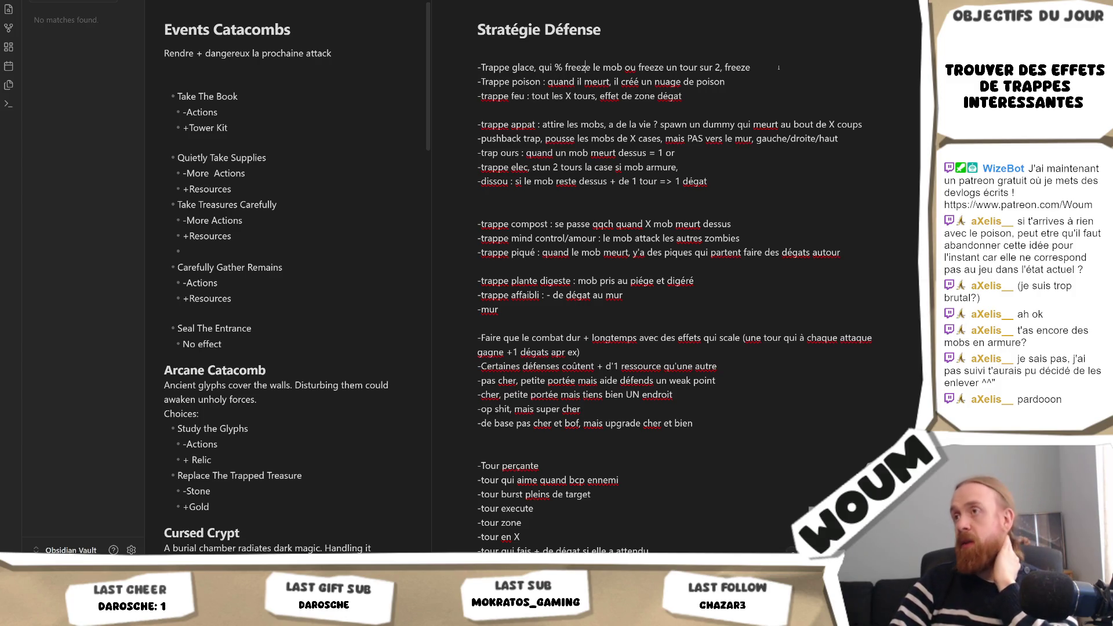
{"action": "key", "text": "Down"}
{"action": "key", "text": "Right"}
{"action": "key", "text": "Right"}
{"action": "key", "text": "Right"}
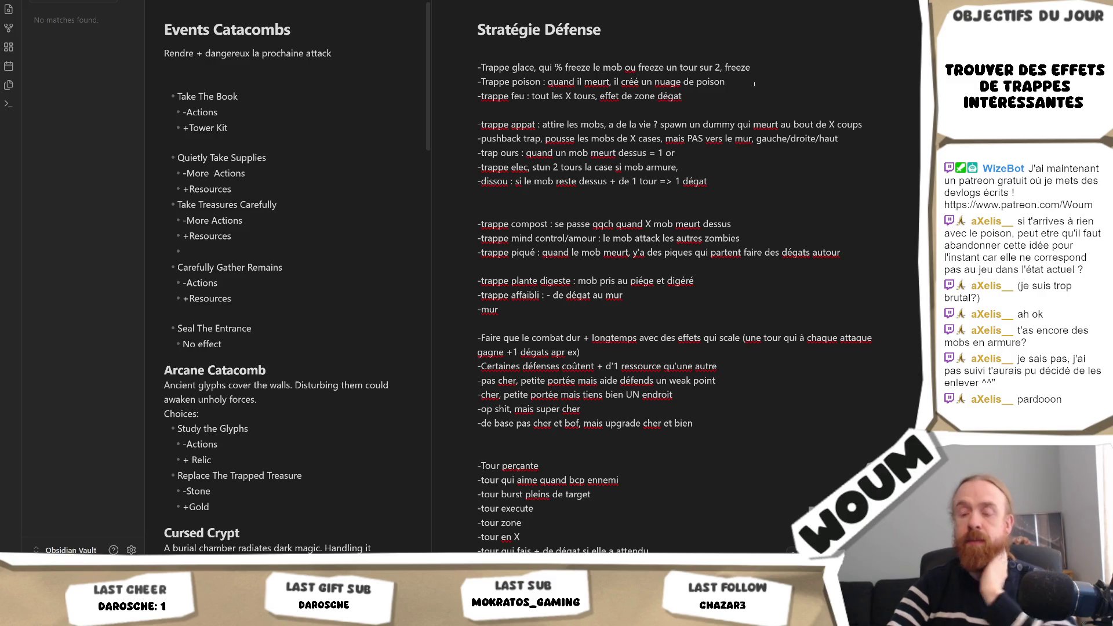
{"action": "type", "text": ", qui fais des dégats peu importe l'a"}
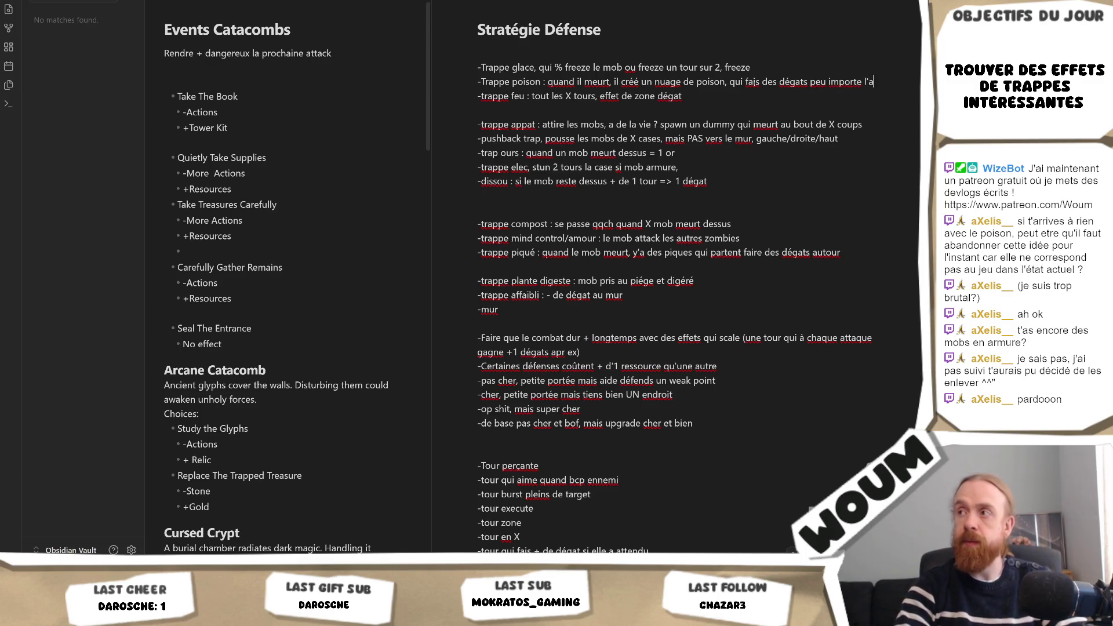
{"action": "type", "text": "rmure"}
Place the cursor at the end of the '-trappe feu' line after finishing the poison trap text.
{"action": "left_click", "coordinate": [708, 111]}
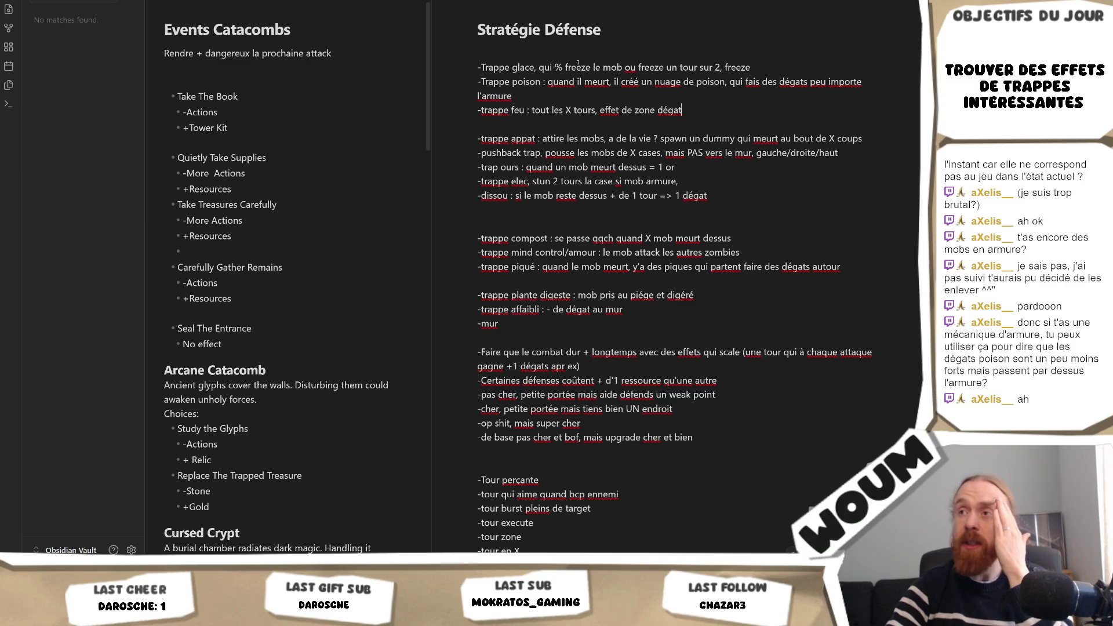
Reword the fire trap effect to "dégats sur la case" instead of "effet de zone dégat".
{"action": "left_click_drag", "start_coordinate": [499, 67], "coordinate": [731, 120]}
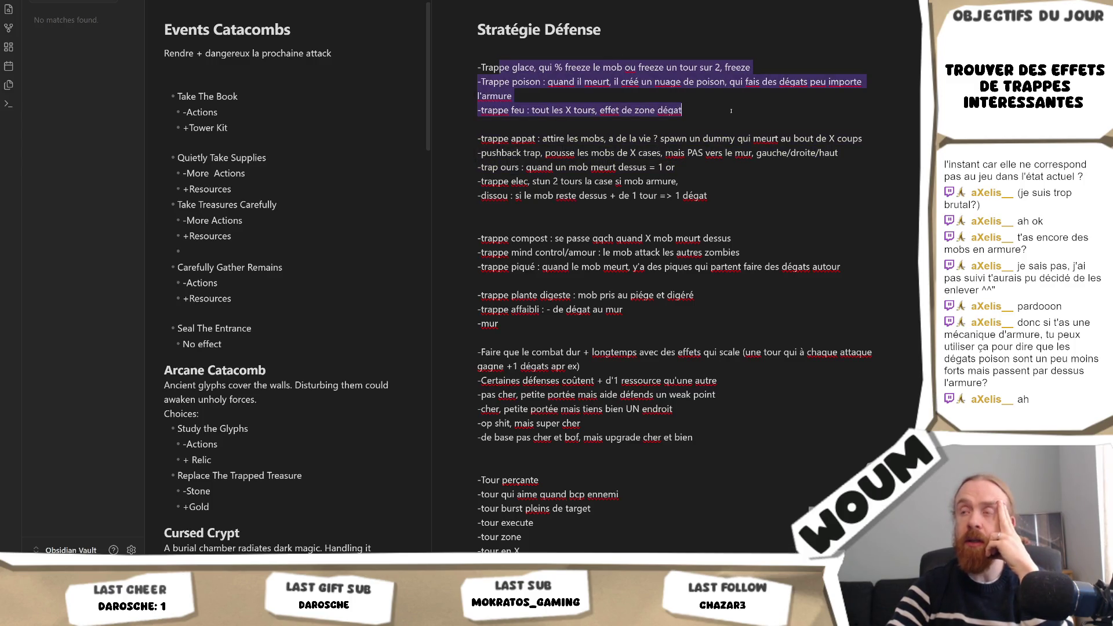
{"action": "key", "text": "Right"}
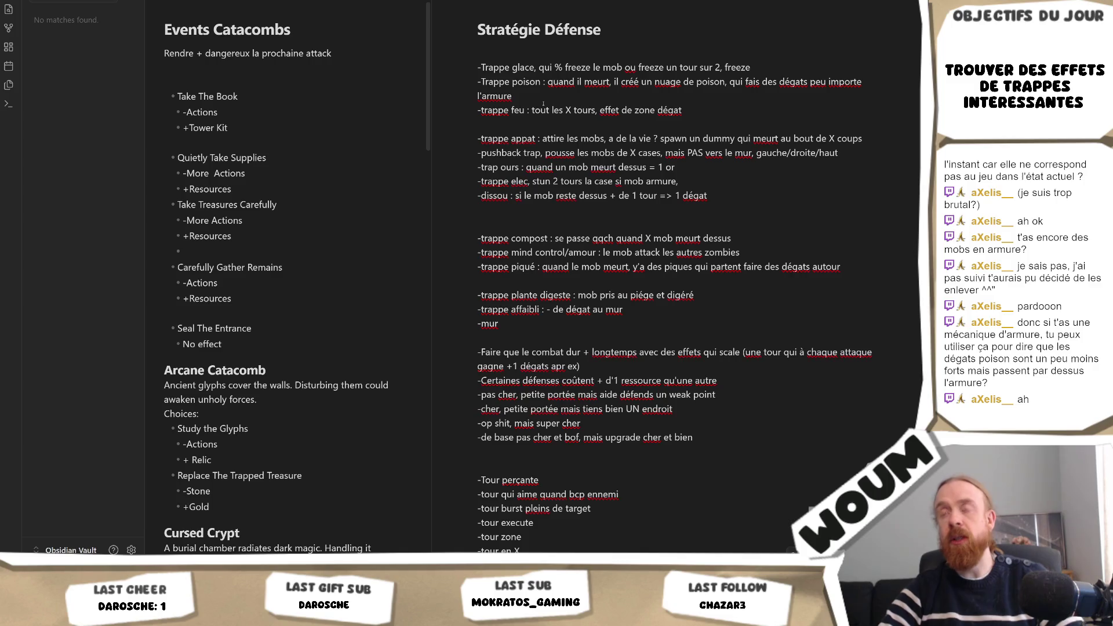
{"action": "key", "text": "Return"}
{"action": "key", "text": "BackSpace"}
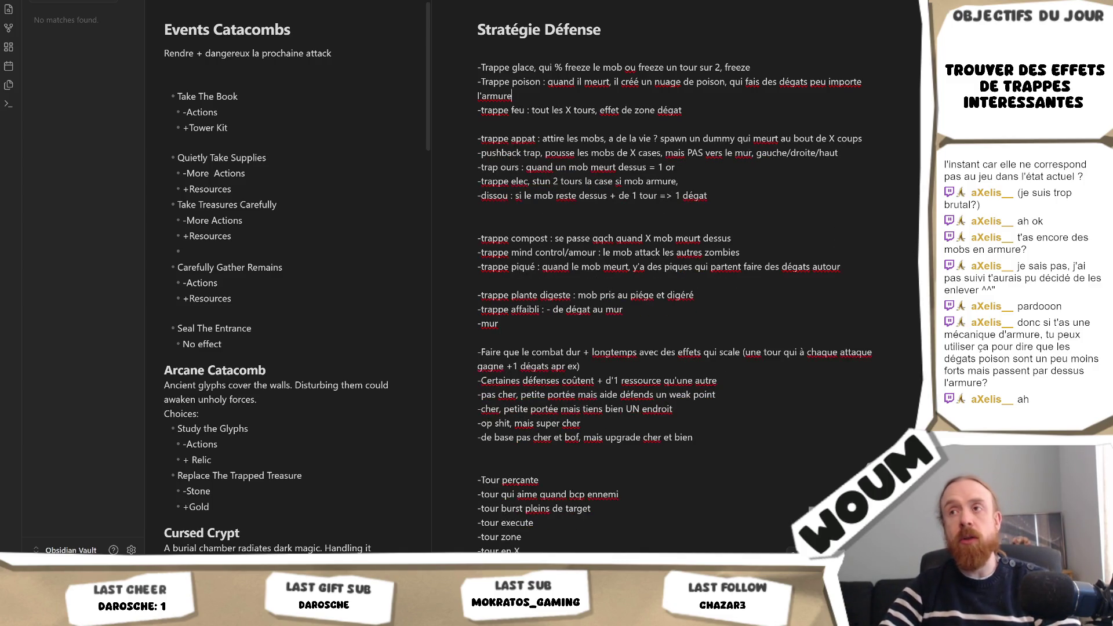
{"action": "key", "text": "Down"}
{"action": "key", "text": "ctrl+shift+Left"}
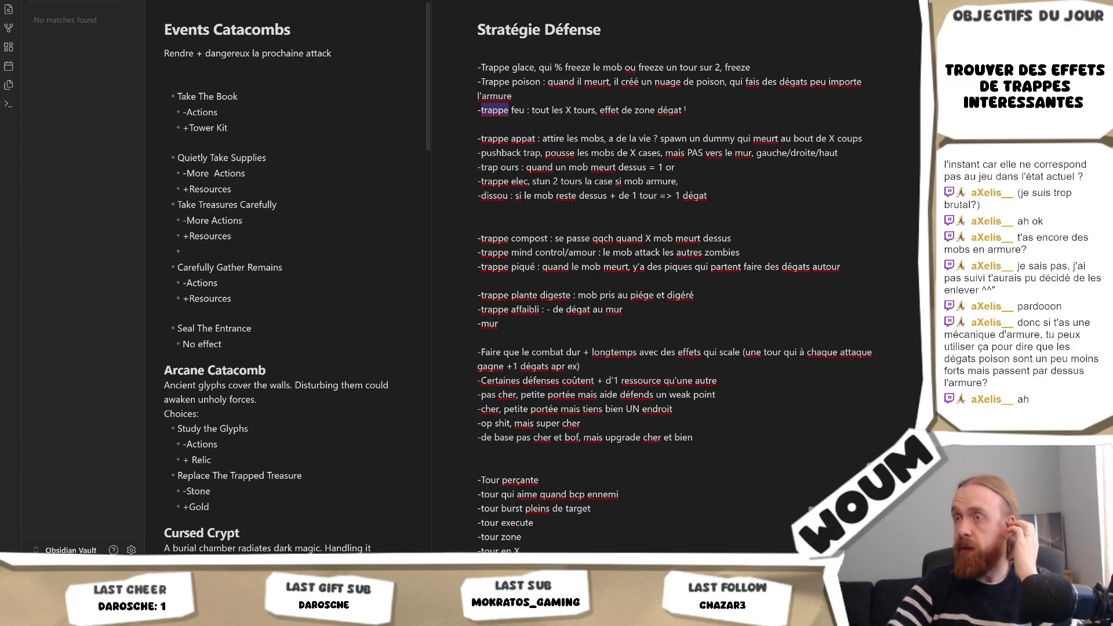
{"action": "type", "text": ":"}
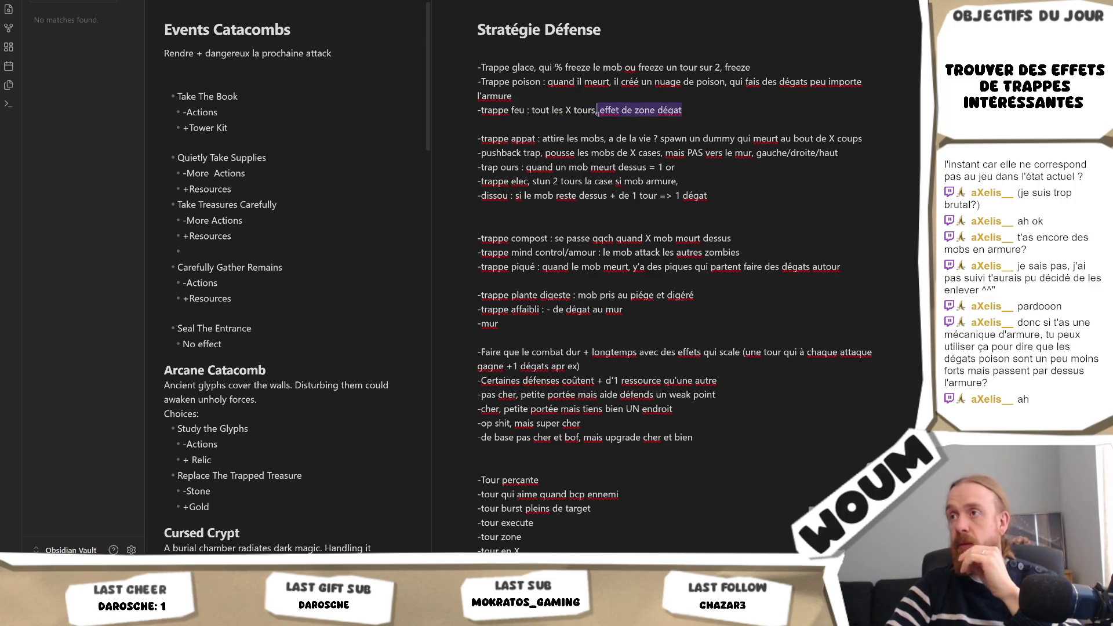
{"action": "type", "text": "dégats sur la case"}
{"action": "key", "text": "Down"}
{"action": "key", "text": "Down"}
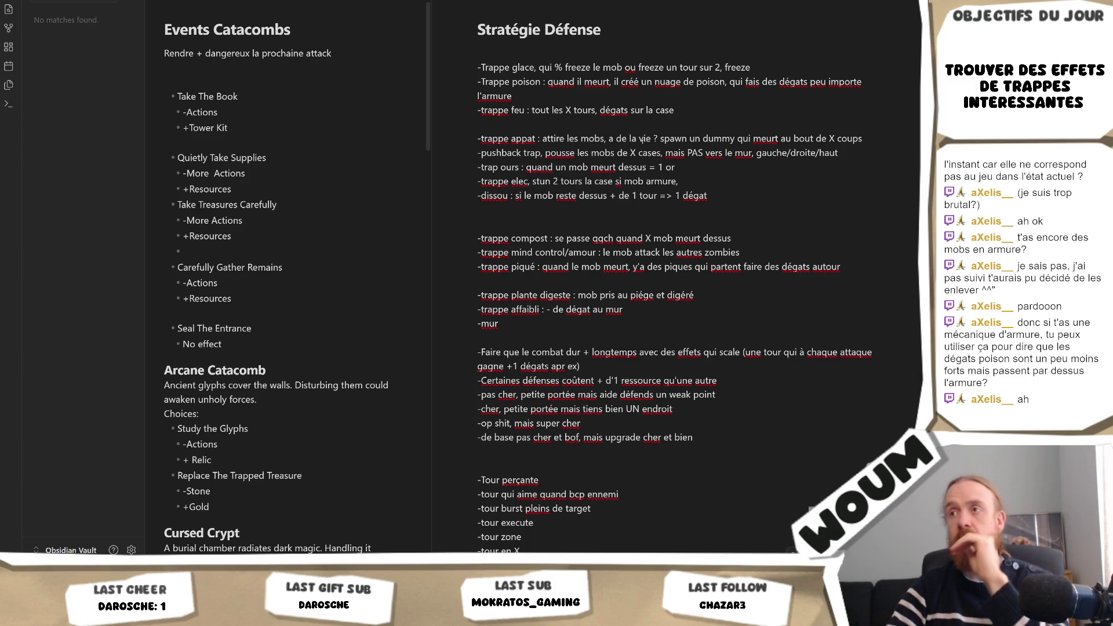
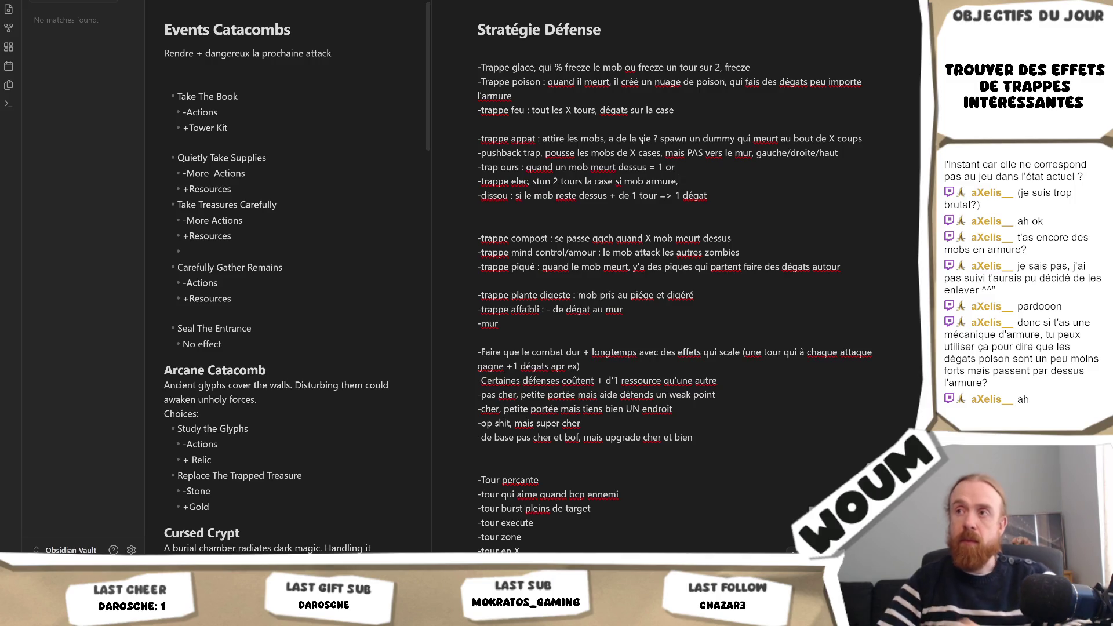
Insert extra blank lines above the '-trappe compost' line and move back up into the trap list.
{"action": "key", "text": "Down"}
{"action": "key", "text": "Down"}
{"action": "key", "text": "Down"}
{"action": "key", "text": "Return"}
{"action": "key", "text": "Return"}
{"action": "key", "text": "Up"}
{"action": "key", "text": "Up"}
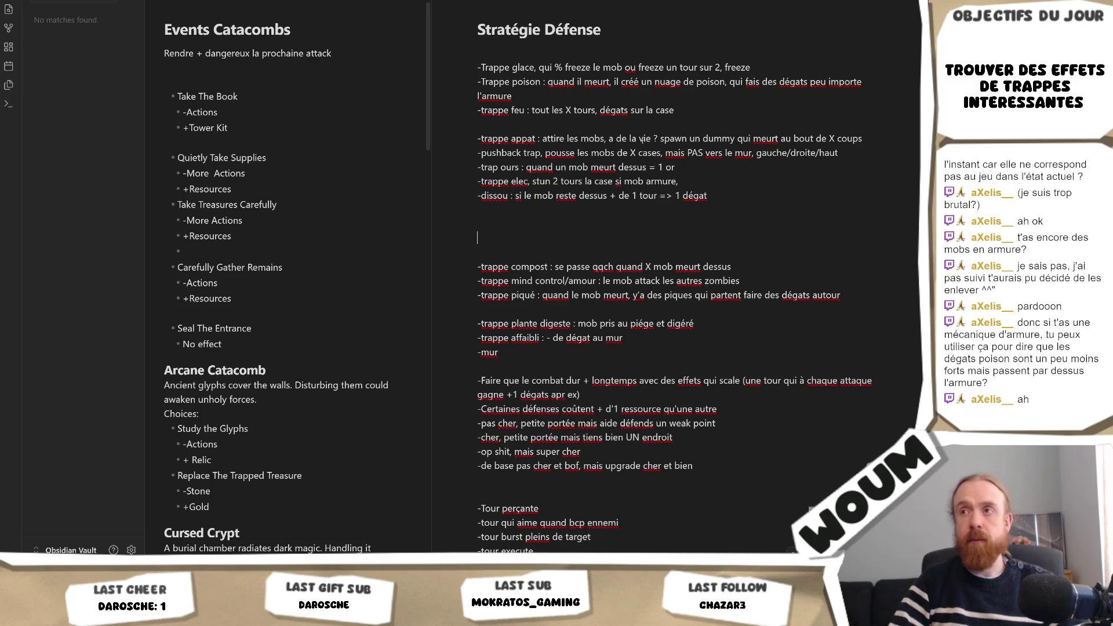
{"action": "key", "text": "Up"}
{"action": "key", "text": "Up"}
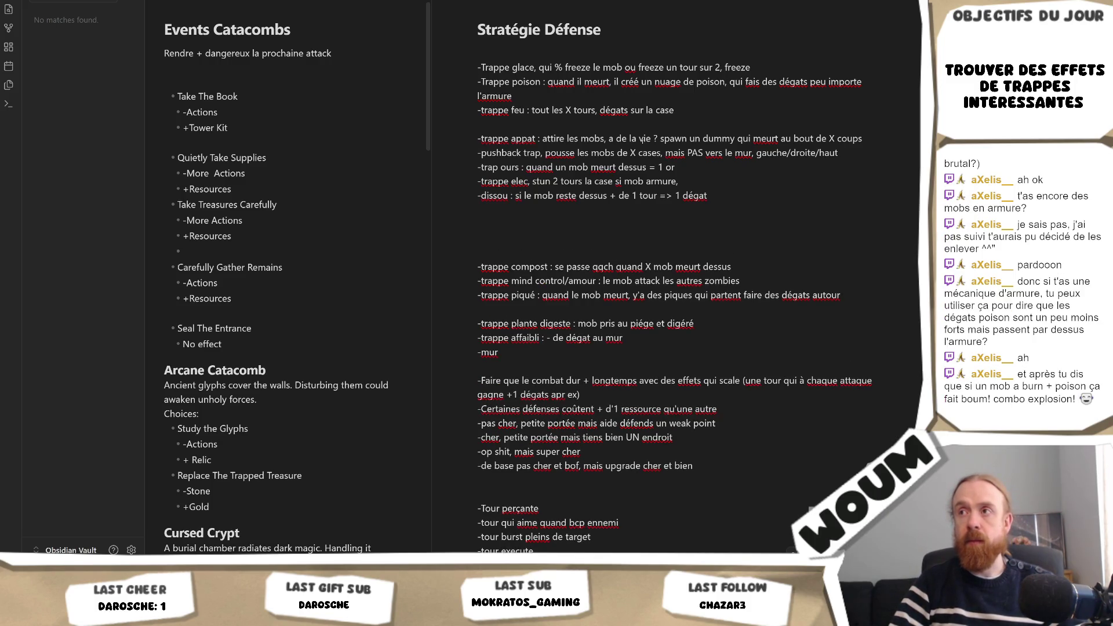